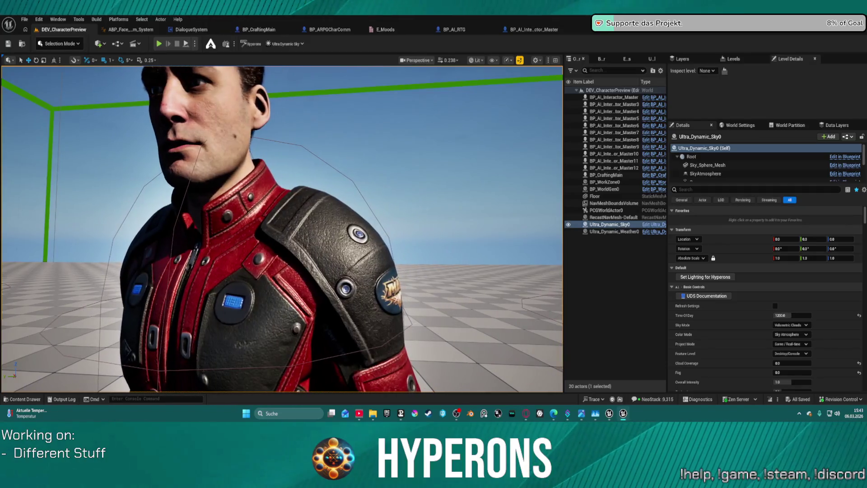
- Swing the viewport from the face down to the floor and pull back to see the row of characters
{"action": "scroll", "coordinate": [282, 229], "scroll_direction": "up", "scroll_amount": 5}
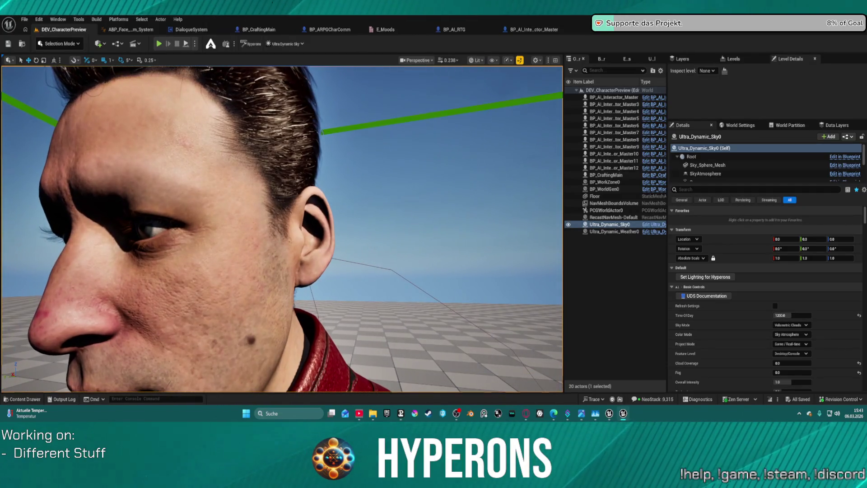
{"action": "mouse_move", "coordinate": [283, 229]}
{"action": "left_mouse_down"}
{"action": "mouse_move", "coordinate": [267, 262]}
{"action": "mouse_move", "coordinate": [289, 235]}
{"action": "mouse_move", "coordinate": [316, 235]}
{"action": "mouse_move", "coordinate": [298, 232]}
{"action": "mouse_move", "coordinate": [294, 244]}
{"action": "mouse_move", "coordinate": [325, 239]}
{"action": "left_mouse_up"}
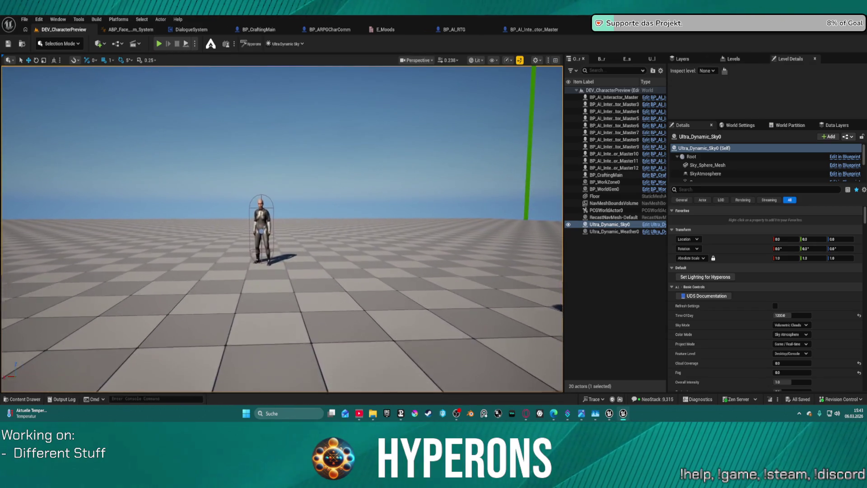
{"action": "left_click_drag", "start_coordinate": [326, 239], "coordinate": [316, 253]}
{"action": "scroll", "coordinate": [282, 230], "scroll_direction": "up", "scroll_amount": 5}
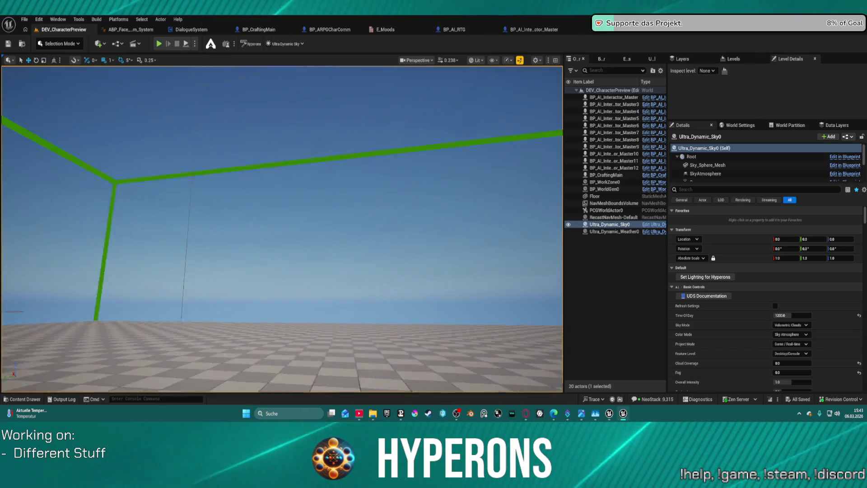
{"action": "left_click_drag", "start_coordinate": [282, 230], "coordinate": [282, 244]}
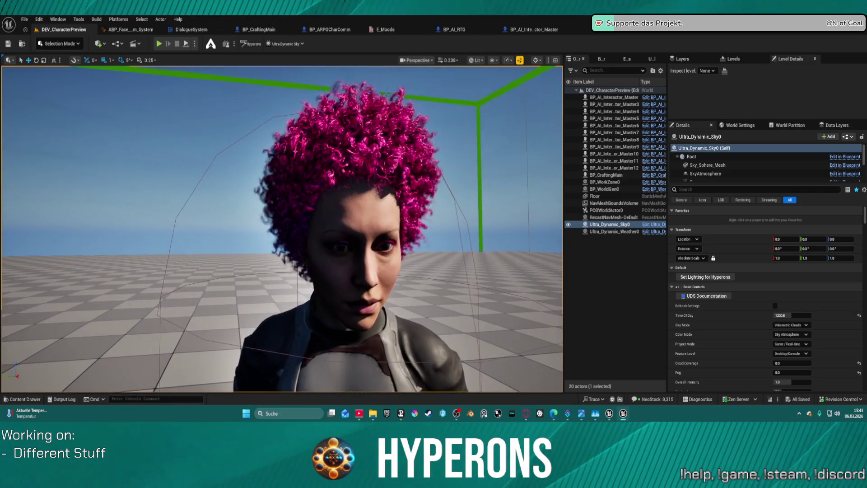
- Fly along the character row and frame the lone character's head and upper torso at slower camera speed
{"action": "key", "text": "d"}
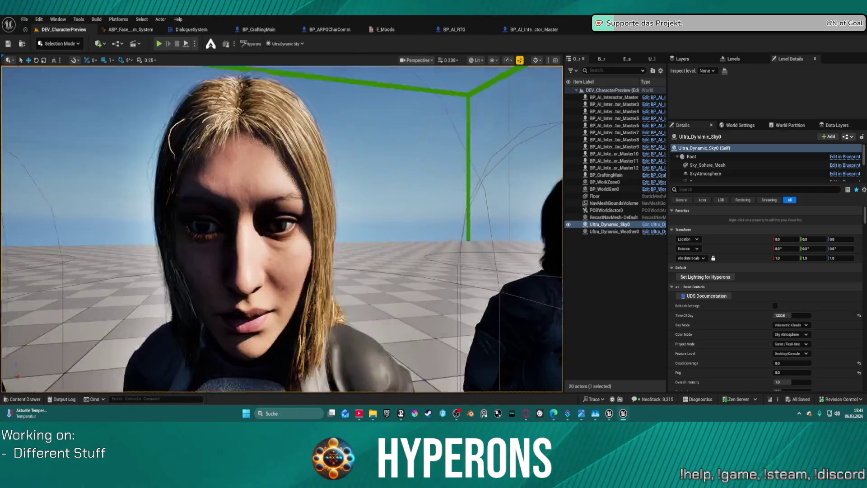
{"action": "key", "text": "w"}
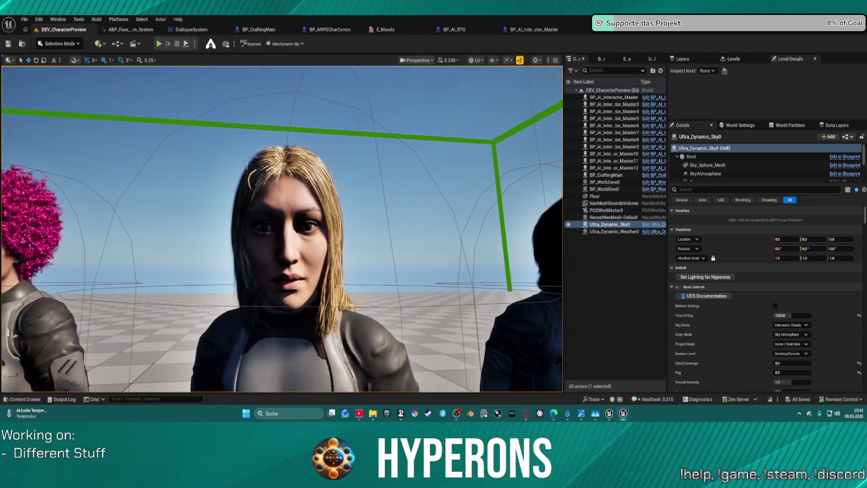
{"action": "key", "text": "d"}
{"action": "key", "text": "w"}
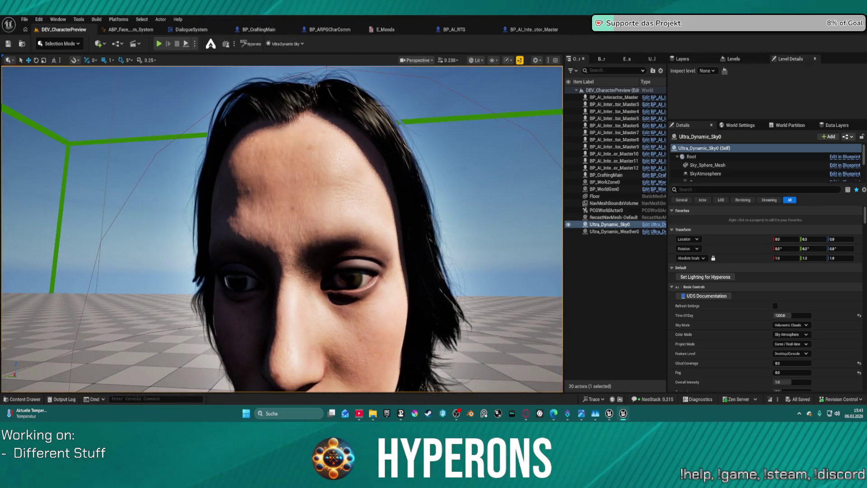
{"action": "key", "text": "s"}
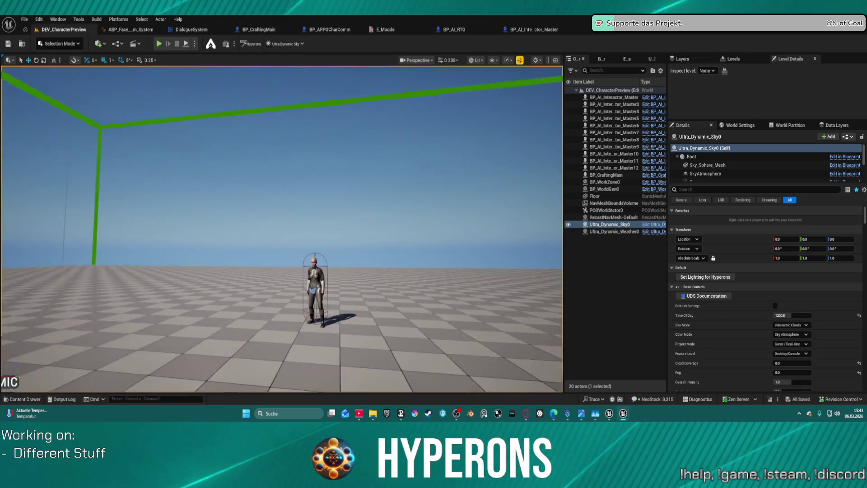
{"action": "key", "text": "w"}
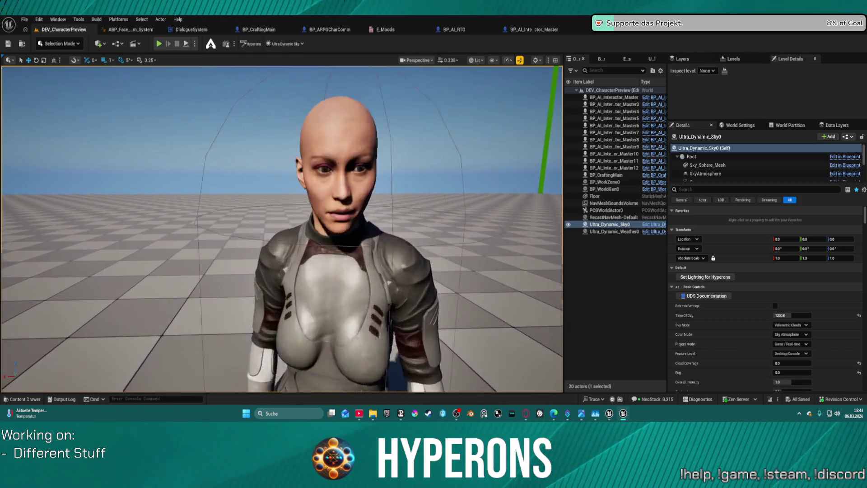
{"action": "key", "text": "e"}
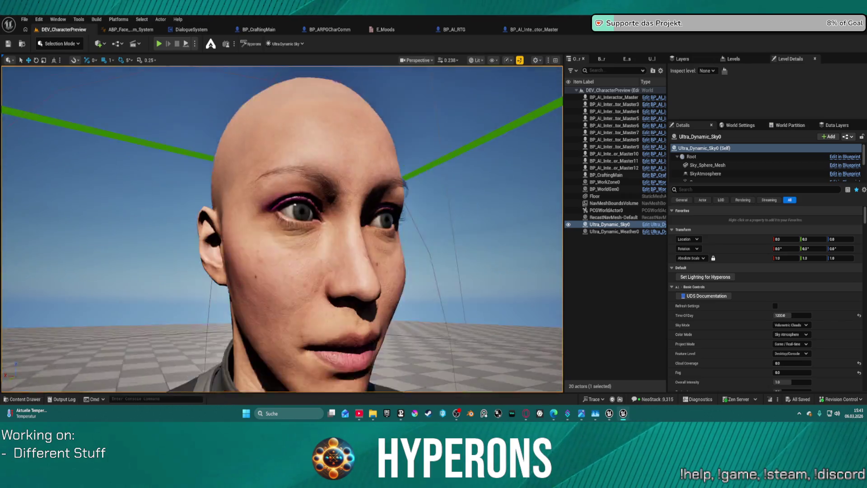
{"action": "key", "text": "s"}
{"action": "scroll", "coordinate": [282, 229], "scroll_direction": "down", "scroll_amount": 2}
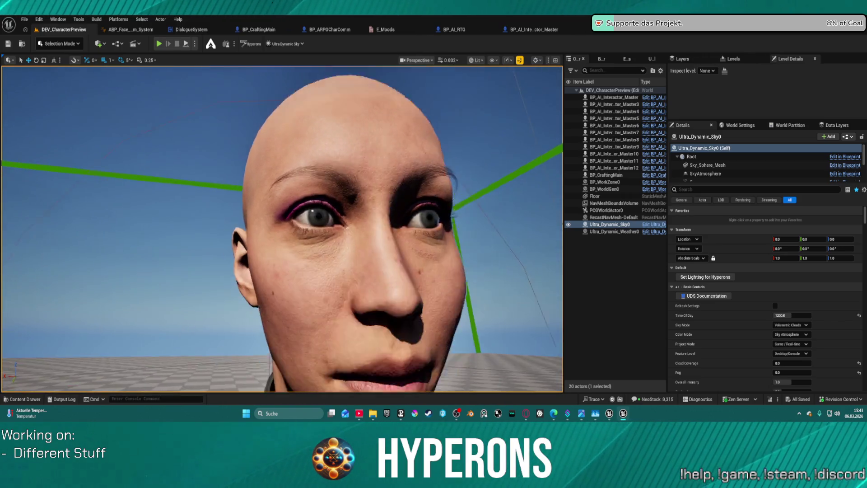
{"action": "key", "text": "s"}
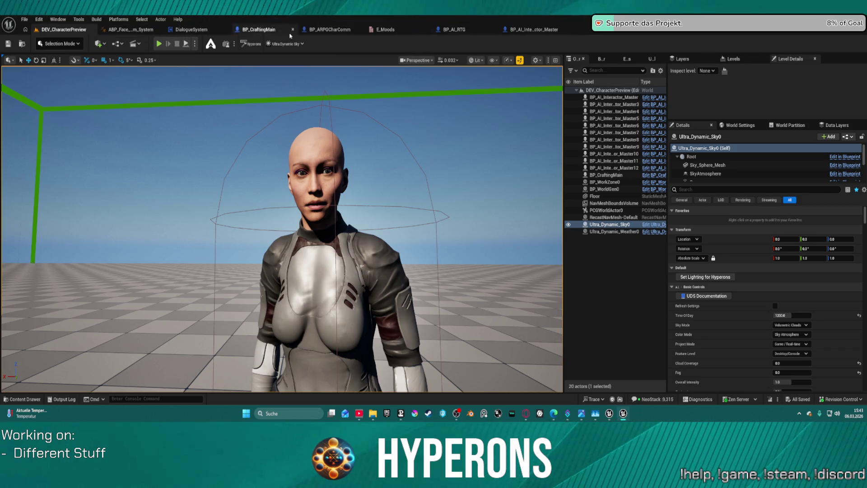
- In BP_CraftingMain, inspect the Body and Mesh (CharacterMesh0) component details
{"action": "left_click", "coordinate": [275, 29]}
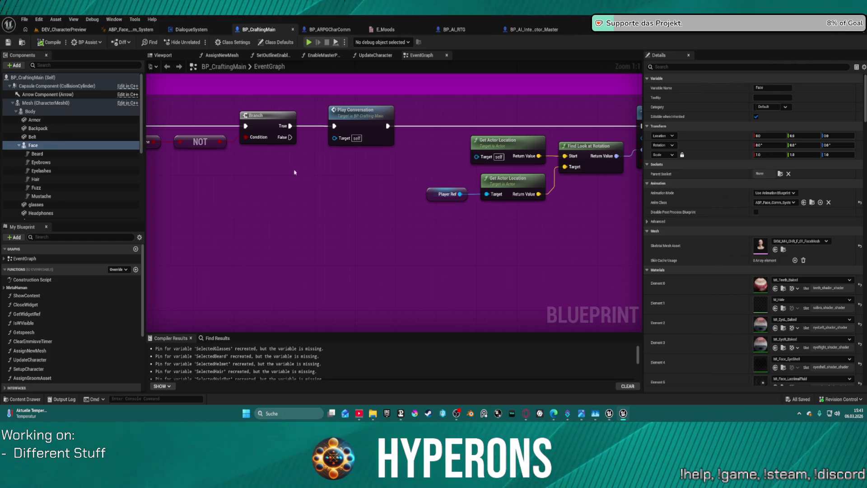
{"action": "left_click", "coordinate": [45, 111]}
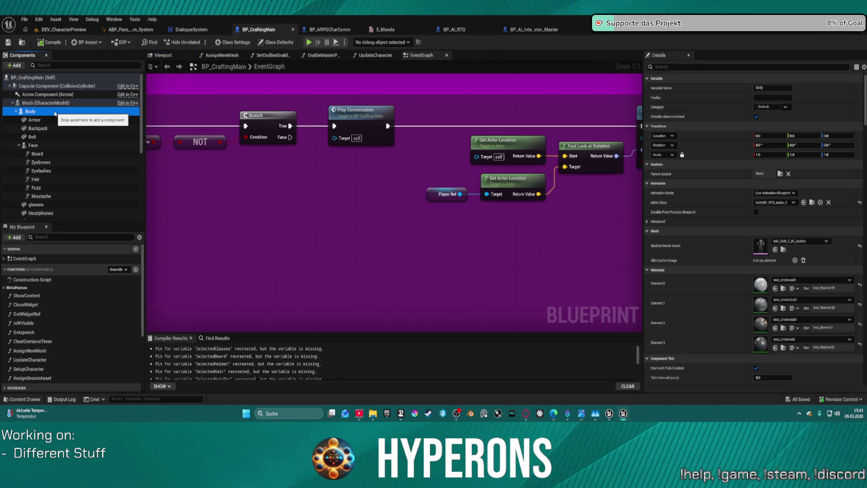
{"action": "left_click", "coordinate": [35, 106]}
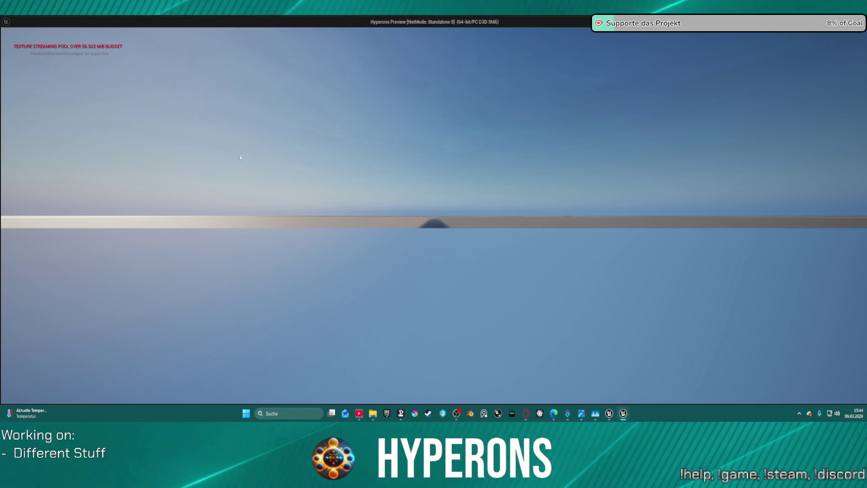
- Look around the character lineup in the standalone preview, then close it with Esc
{"action": "left_click", "coordinate": [373, 139]}
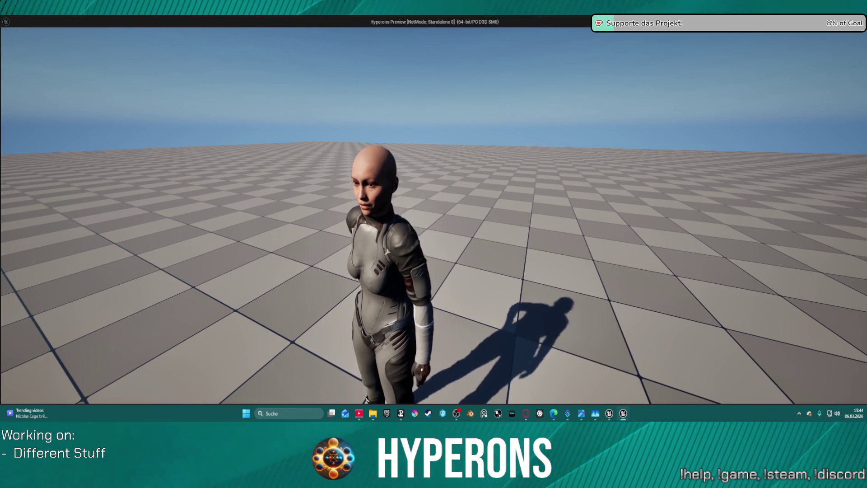
{"action": "key", "text": "Escape"}
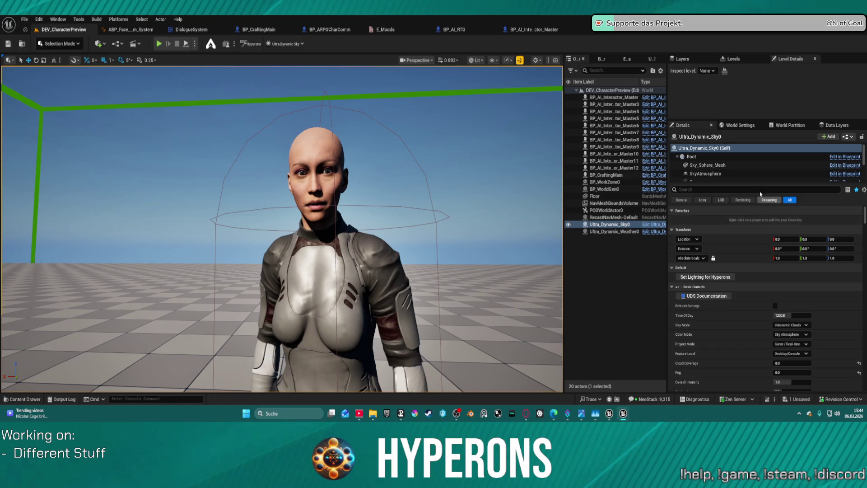
- Set World Settings GameMode Override to BP_ARPG_GameMode and start Play In Editor
{"action": "left_click", "coordinate": [741, 125]}
{"action": "left_click", "coordinate": [789, 157]}
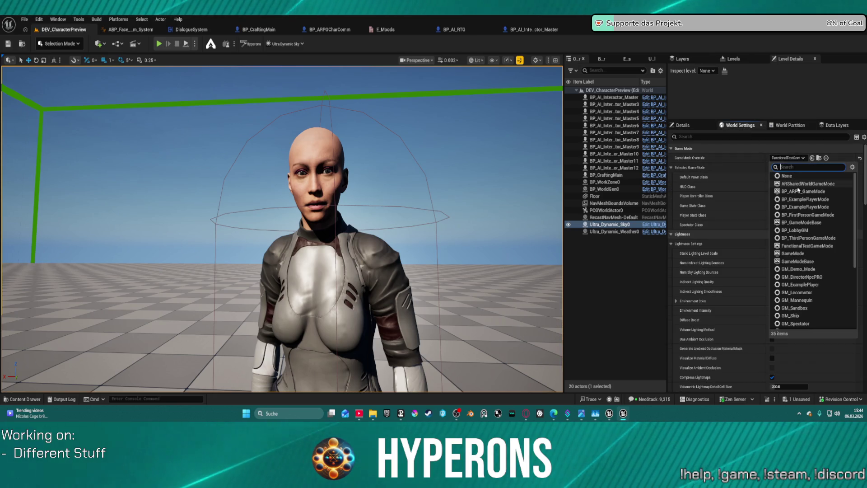
{"action": "left_click", "coordinate": [798, 191]}
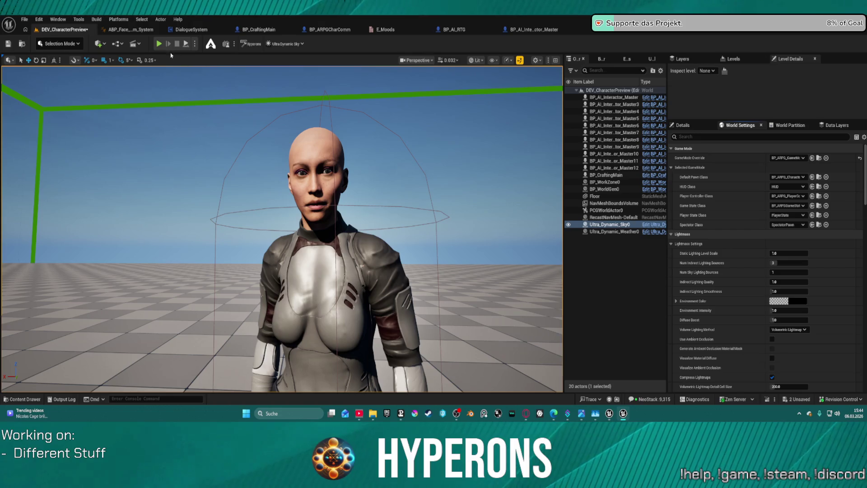
{"action": "left_click", "coordinate": [159, 44]}
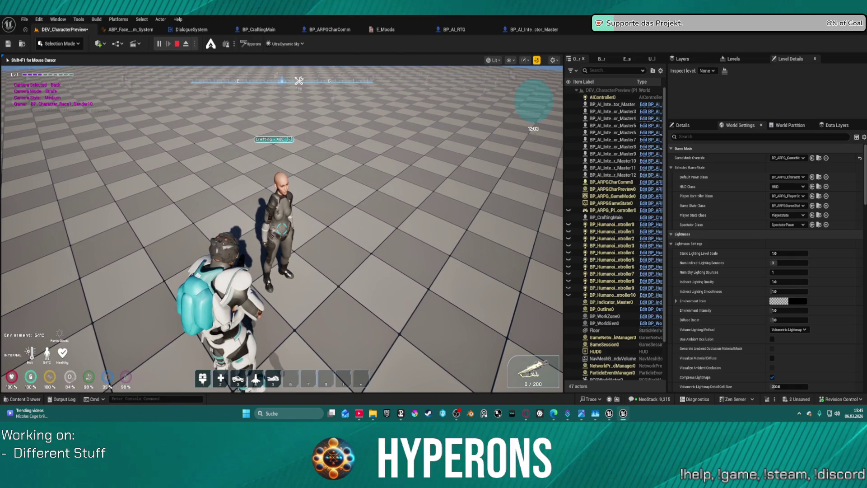
- Open the Crafting - ABC and inventory windows with E, then stop the play session with Esc
{"action": "key", "text": "e"}
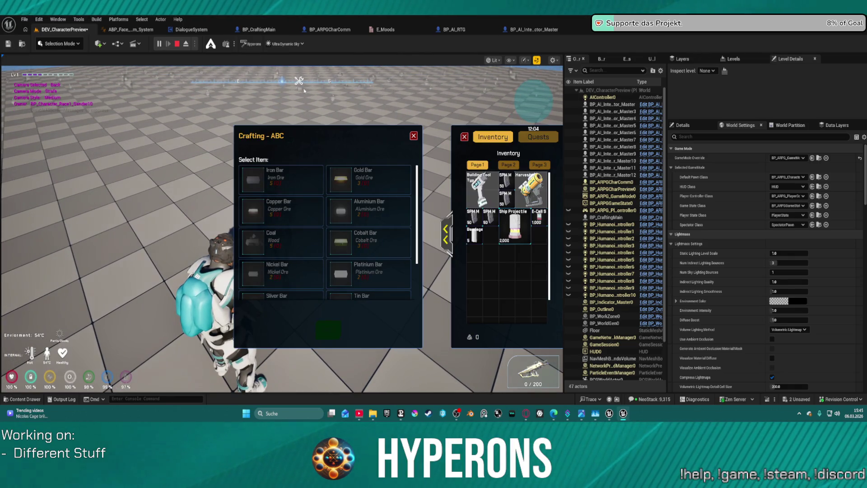
{"action": "left_click", "coordinate": [304, 90]}
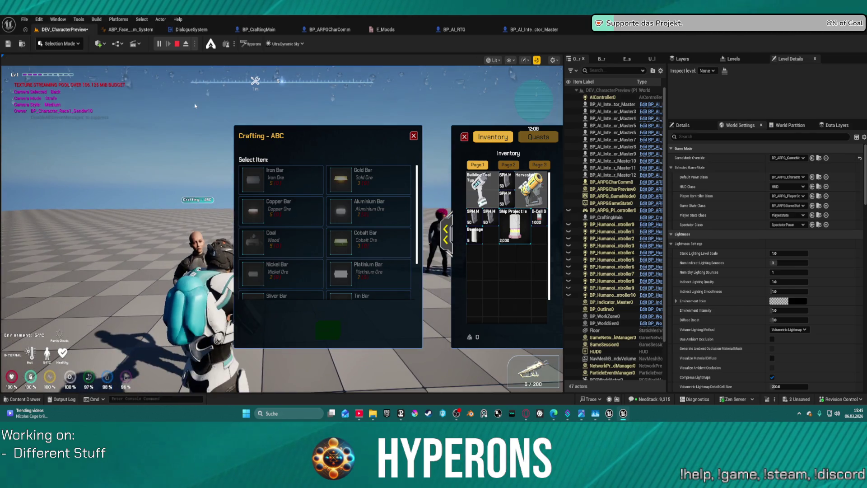
{"action": "key", "text": "Escape"}
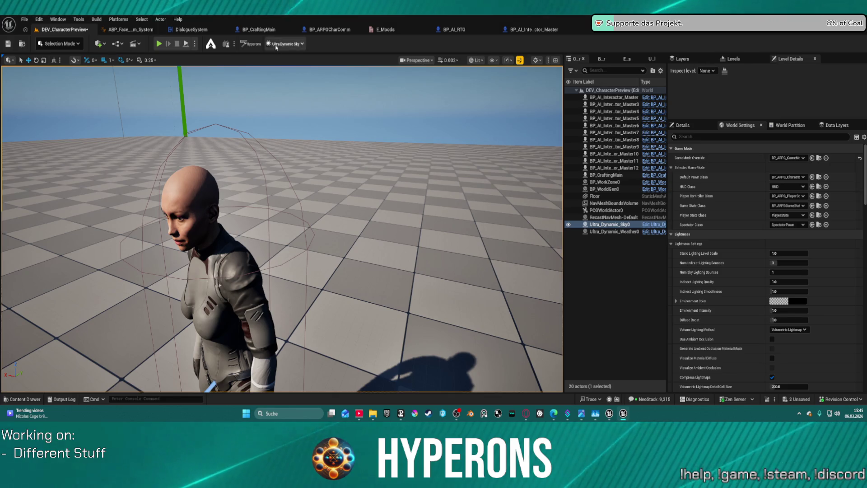
- Clear the Face component's Anim Class to None in BP_CraftingMain and save all changed assets
{"action": "left_click", "coordinate": [258, 29]}
{"action": "scroll", "coordinate": [399, 145], "scroll_direction": "down", "scroll_amount": 5}
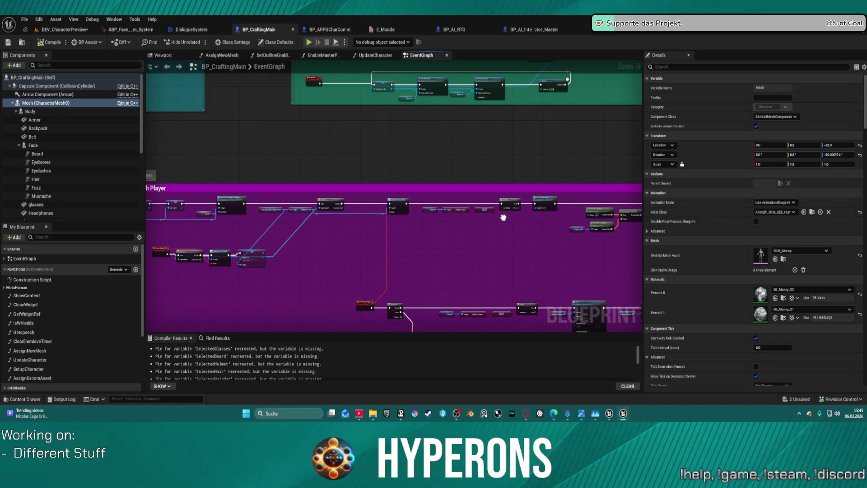
{"action": "left_click_drag", "start_coordinate": [503, 218], "coordinate": [443, 179]}
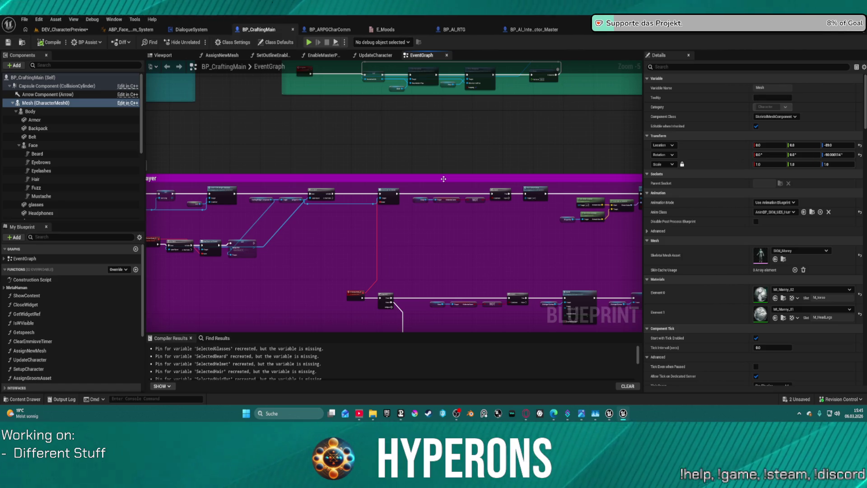
{"action": "left_click", "coordinate": [122, 145]}
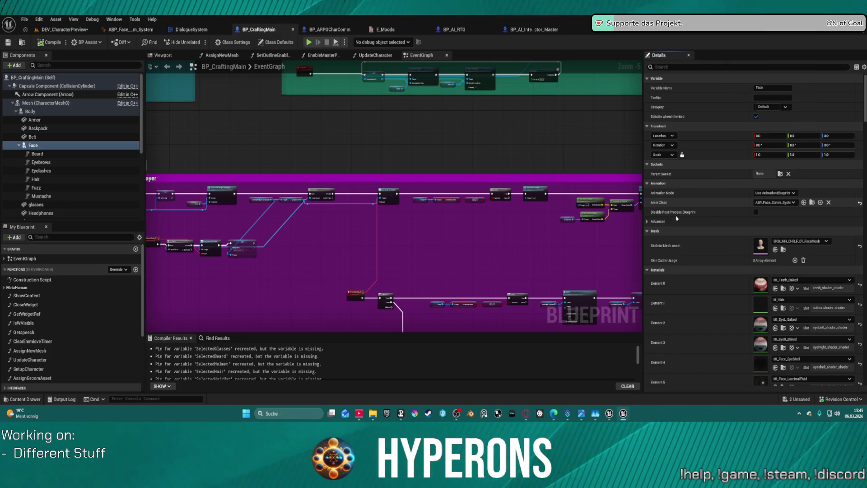
{"action": "left_click", "coordinate": [860, 203]}
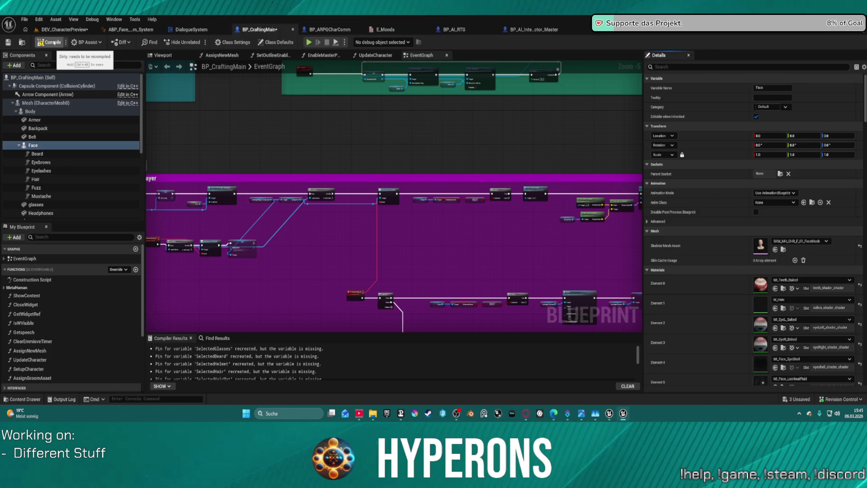
{"action": "key", "text": "ctrl+shift+s"}
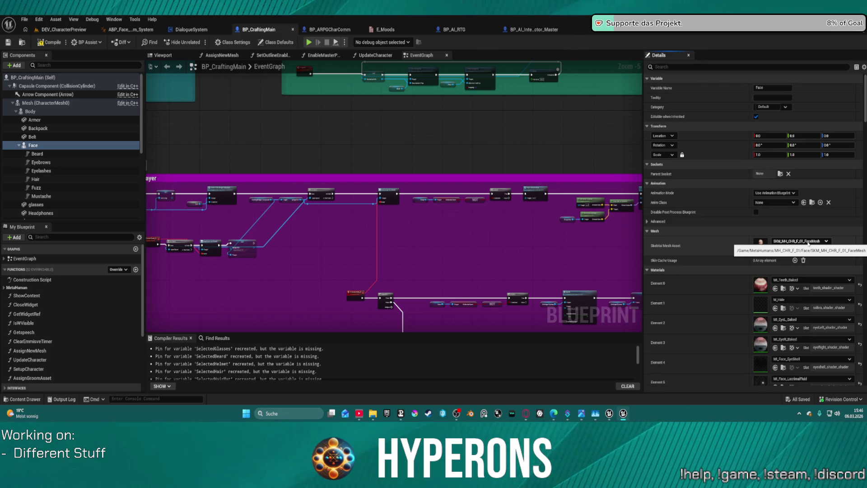
- Browse to MetaHumans > MH_CHR_F_02 > Face in the Content Drawer, then compile BP_CraftingMain
{"action": "left_click", "coordinate": [784, 249]}
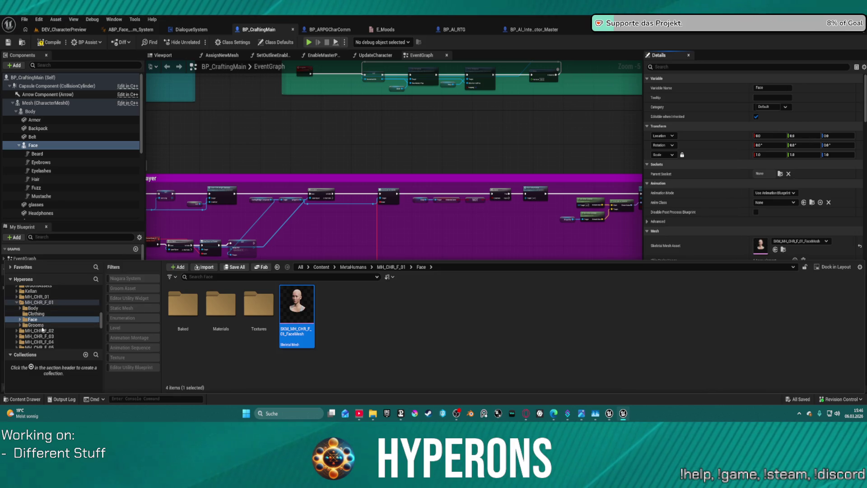
{"action": "scroll", "coordinate": [45, 315], "scroll_direction": "down", "scroll_amount": 2}
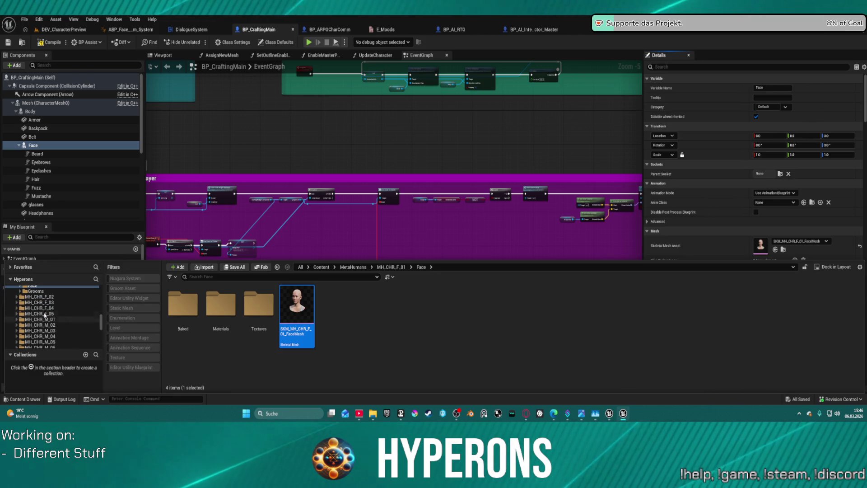
{"action": "left_click", "coordinate": [42, 297]}
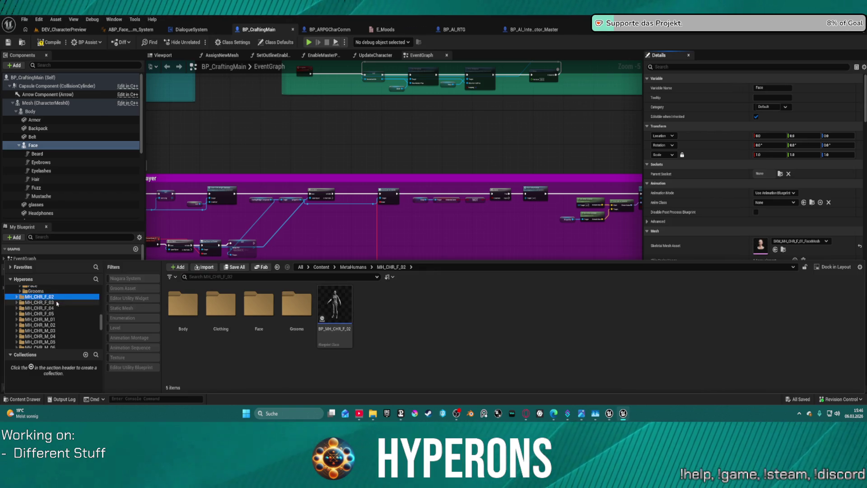
{"action": "left_click", "coordinate": [247, 311]}
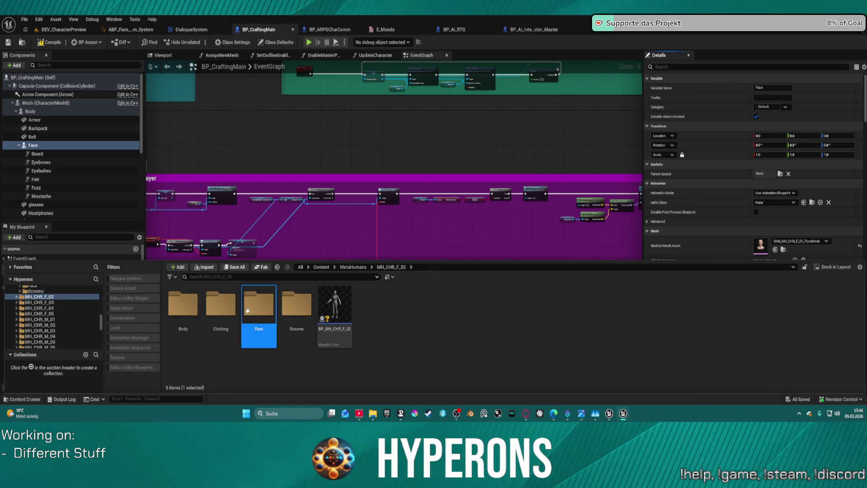
{"action": "double_click", "coordinate": [248, 311]}
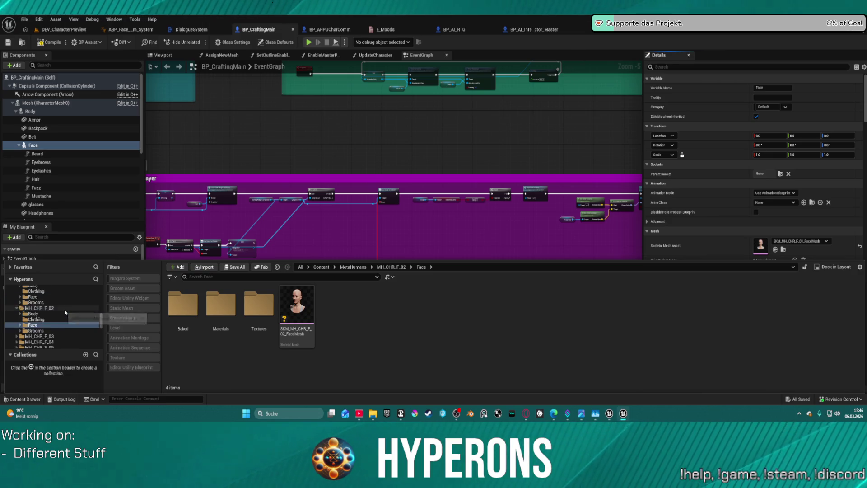
{"action": "scroll", "coordinate": [66, 310], "scroll_direction": "up", "scroll_amount": 3}
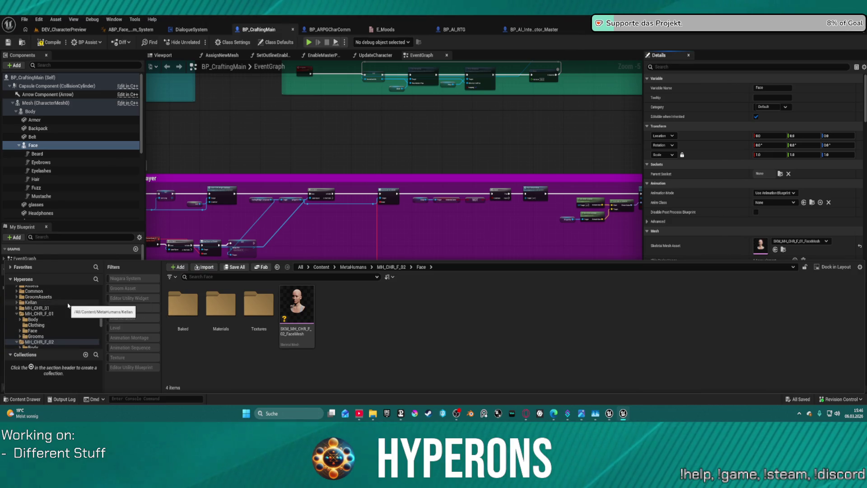
{"action": "left_click", "coordinate": [50, 42]}
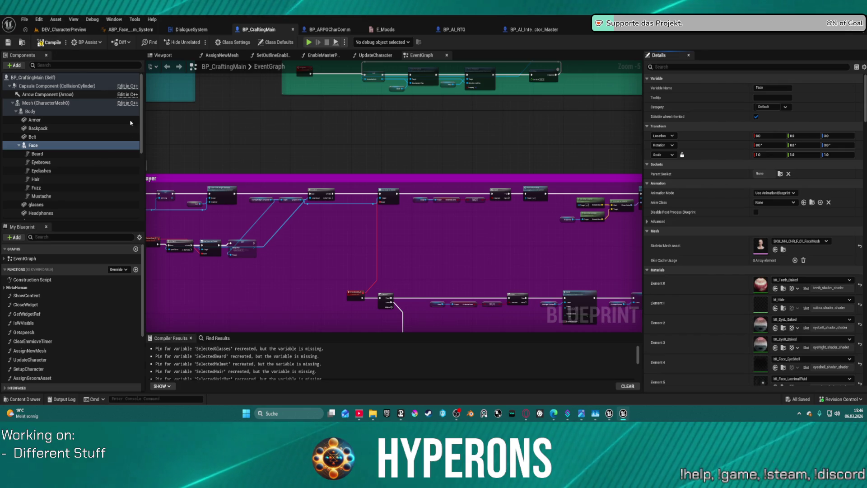
- Recompile BP_CraftingMain successfully, glance at the other tabs, and return to its event graph
{"action": "left_click", "coordinate": [49, 42]}
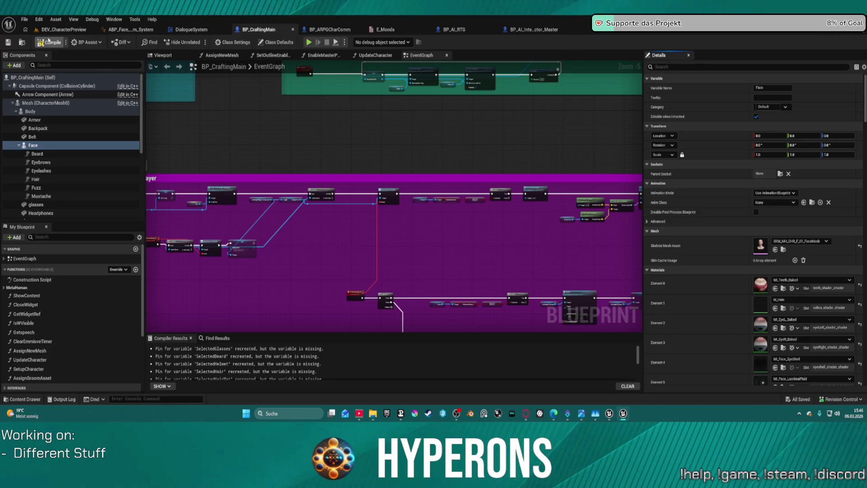
{"action": "left_click", "coordinate": [48, 41]}
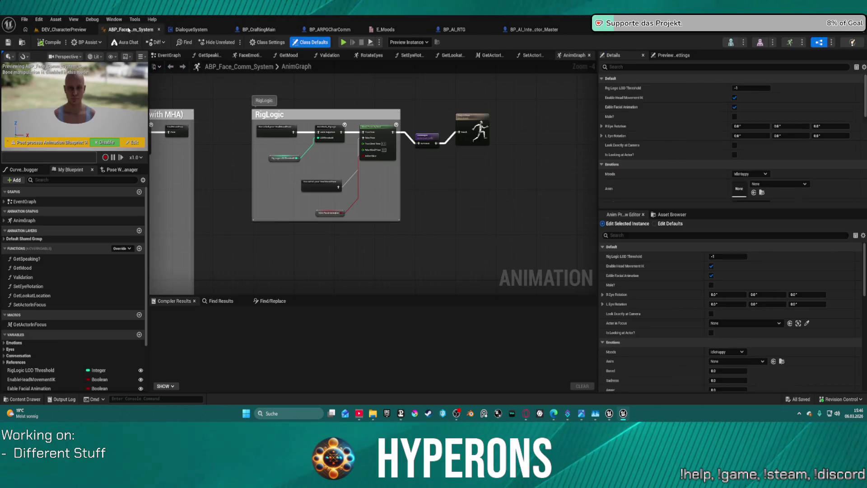
{"action": "left_click", "coordinate": [129, 30]}
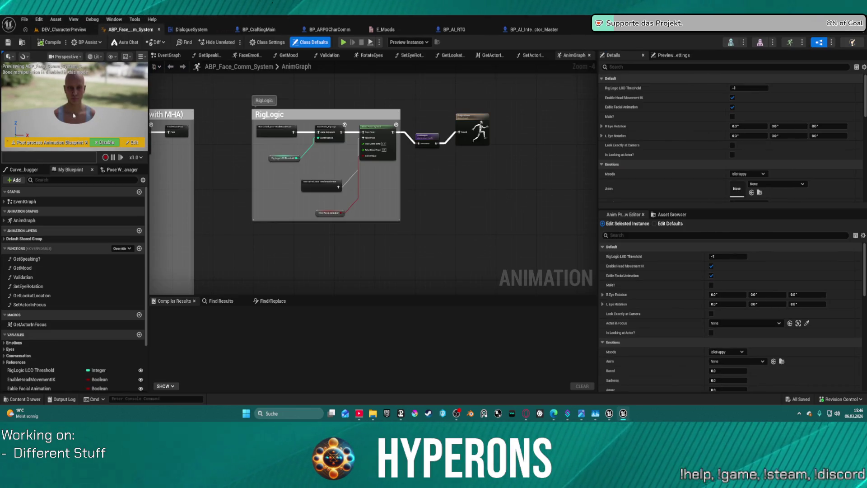
{"action": "left_click", "coordinate": [67, 30]}
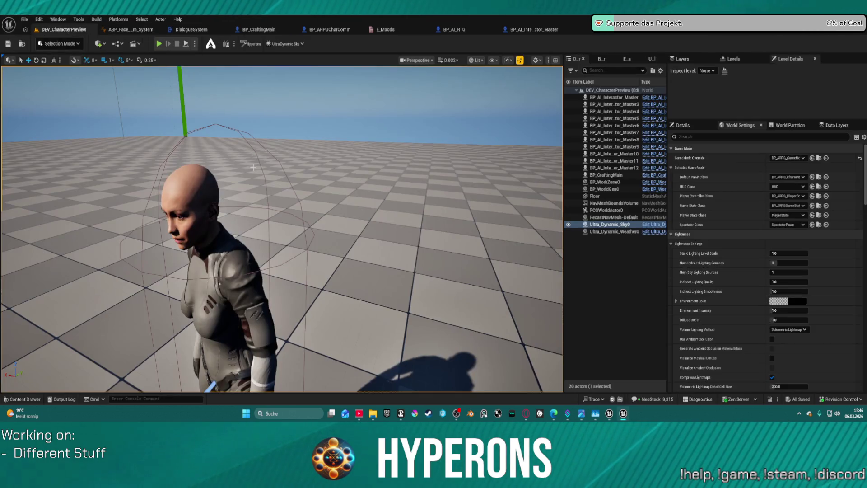
{"action": "left_click", "coordinate": [290, 33]}
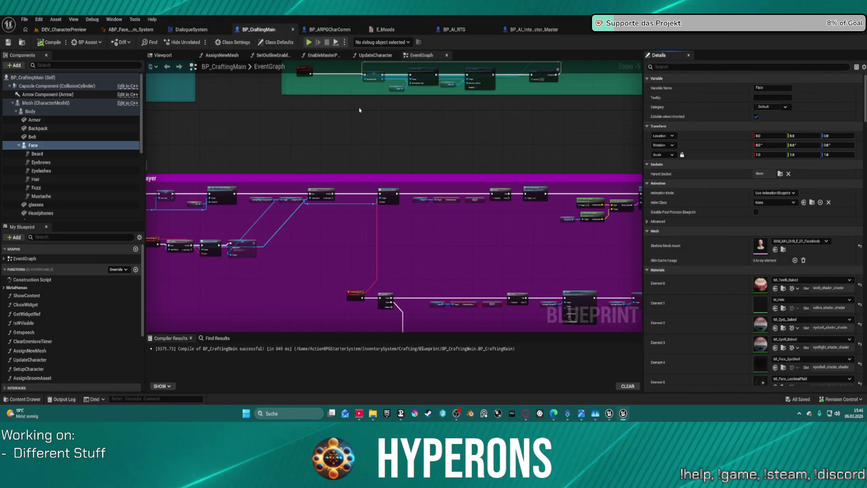
- Wire Event BeginPlay directly into the Sequence node and move Play Idle out of the chain
{"action": "left_click_drag", "start_coordinate": [214, 128], "coordinate": [164, 127]}
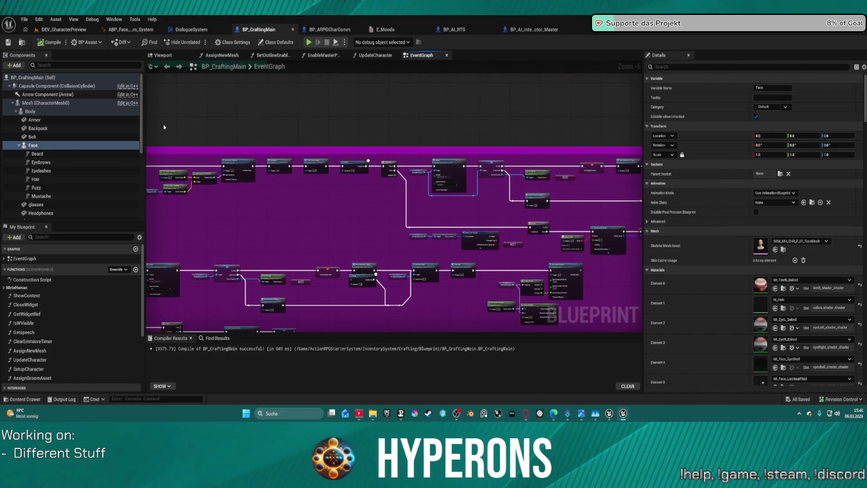
{"action": "scroll", "coordinate": [236, 159], "scroll_direction": "down", "scroll_amount": 6}
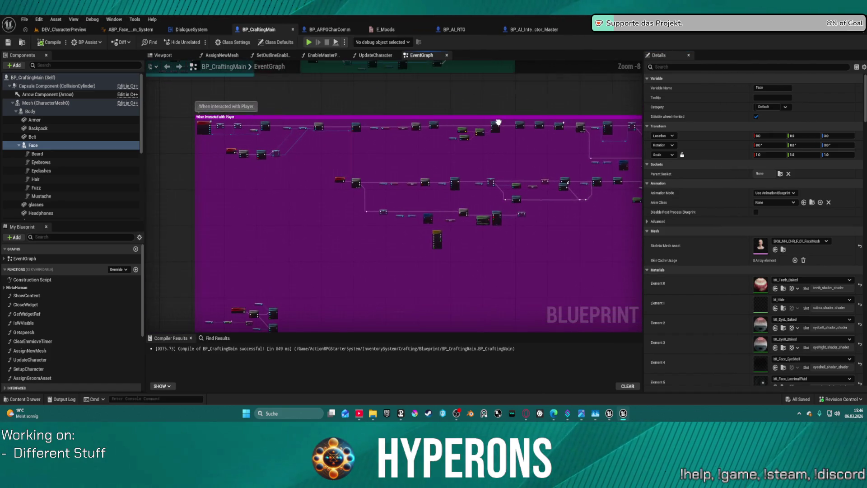
{"action": "scroll", "coordinate": [416, 140], "scroll_direction": "up", "scroll_amount": 3}
{"action": "scroll", "coordinate": [417, 140], "scroll_direction": "up", "scroll_amount": 6}
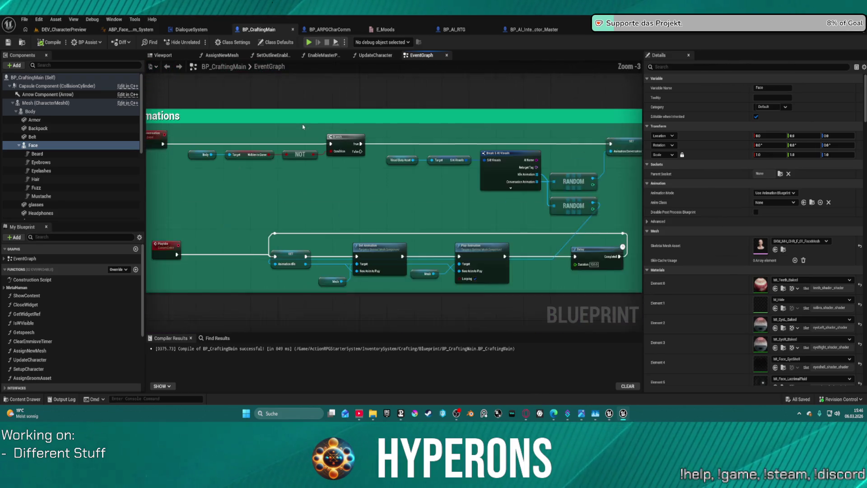
{"action": "mouse_move", "coordinate": [360, 144]}
{"action": "left_mouse_down"}
{"action": "mouse_move", "coordinate": [97, 151]}
{"action": "mouse_move", "coordinate": [623, 183]}
{"action": "left_mouse_up"}
{"action": "scroll", "coordinate": [282, 135], "scroll_direction": "down", "scroll_amount": 2}
{"action": "mouse_move", "coordinate": [316, 190]}
{"action": "left_mouse_down"}
{"action": "mouse_move", "coordinate": [337, 113]}
{"action": "mouse_move", "coordinate": [281, 107]}
{"action": "left_mouse_up"}
{"action": "scroll", "coordinate": [281, 107], "scroll_direction": "up", "scroll_amount": 4}
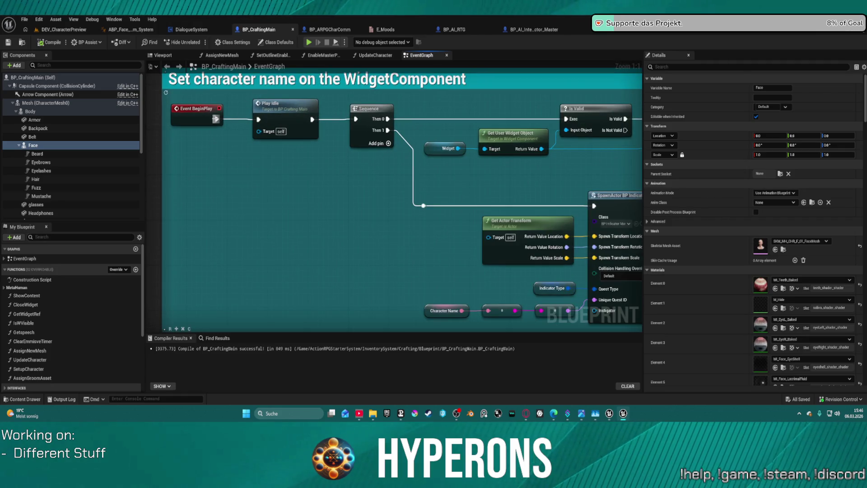
{"action": "left_click_drag", "start_coordinate": [217, 119], "coordinate": [362, 120]}
{"action": "left_click_drag", "start_coordinate": [290, 107], "coordinate": [285, 156]}
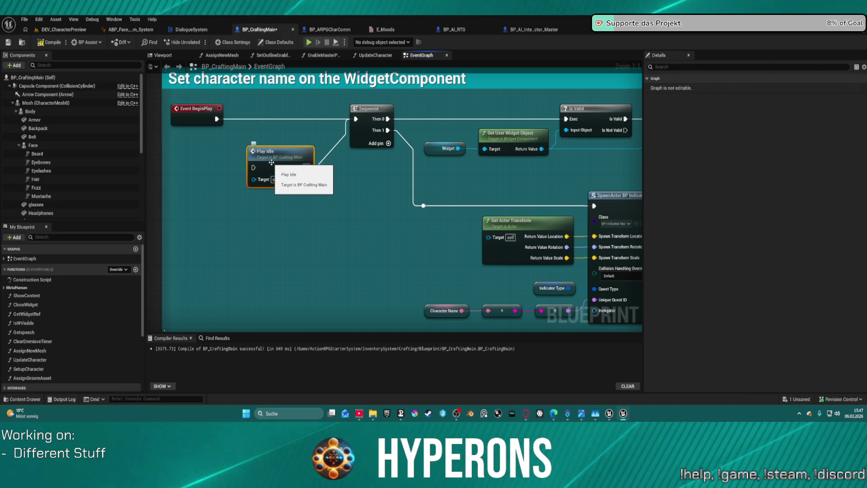
- Compile BP_CraftingMain with the new BeginPlay wiring and tidy the Play Idle node's position
{"action": "mouse_move", "coordinate": [480, 178]}
{"action": "left_mouse_down"}
{"action": "mouse_move", "coordinate": [153, 176]}
{"action": "mouse_move", "coordinate": [556, 197]}
{"action": "left_mouse_up"}
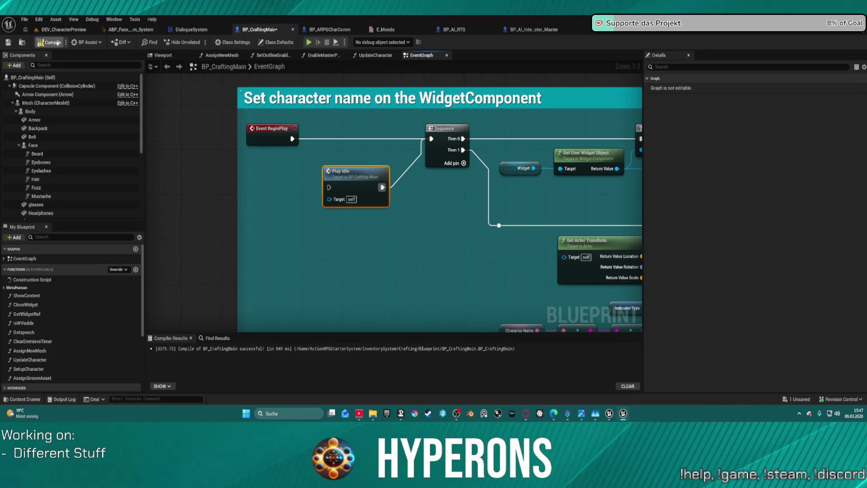
{"action": "left_click", "coordinate": [57, 43]}
{"action": "mouse_move", "coordinate": [349, 173]}
{"action": "left_mouse_down"}
{"action": "mouse_move", "coordinate": [368, 165]}
{"action": "mouse_move", "coordinate": [210, 154]}
{"action": "mouse_move", "coordinate": [149, 131]}
{"action": "left_mouse_up"}
{"action": "left_click", "coordinate": [55, 31]}
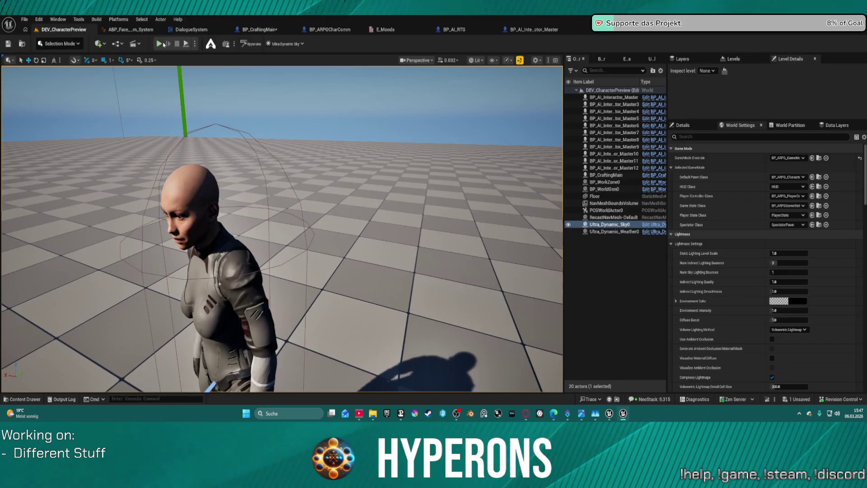
- Run a Play In Editor test with Alt+P, stop it, and bring up ABP_Face_Comm_System's AnimGraph
{"action": "key", "text": "alt+p"}
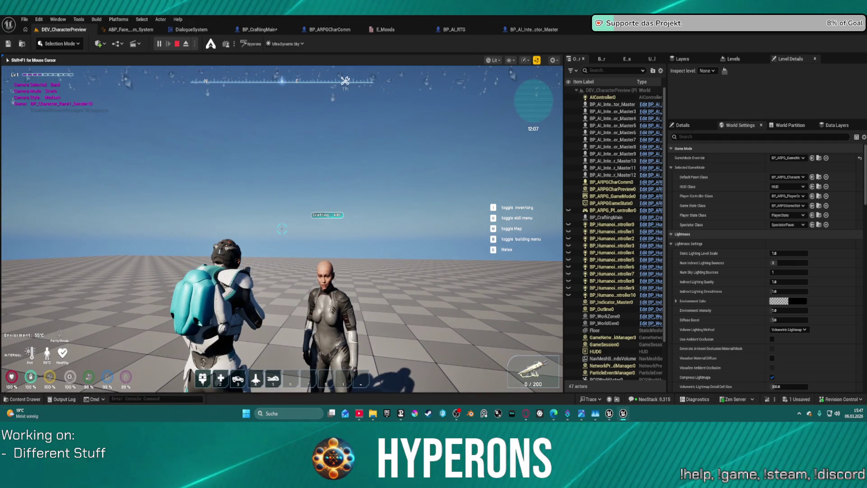
{"action": "key", "text": "Escape"}
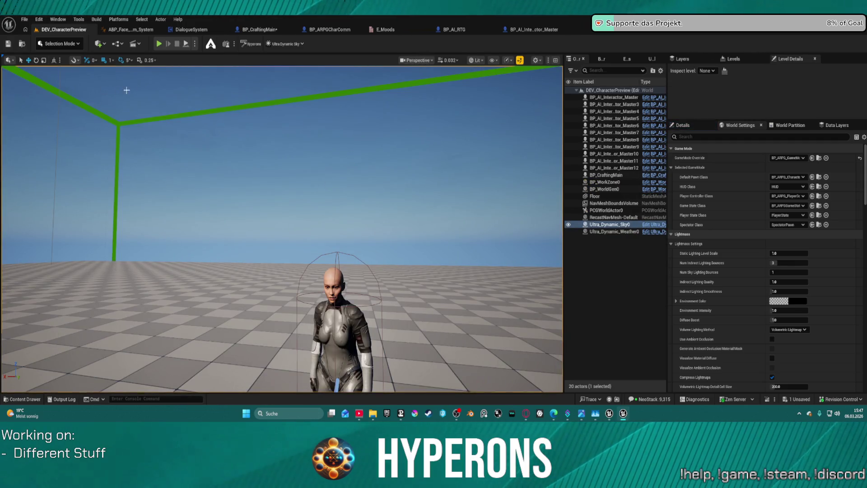
{"action": "left_click", "coordinate": [131, 33]}
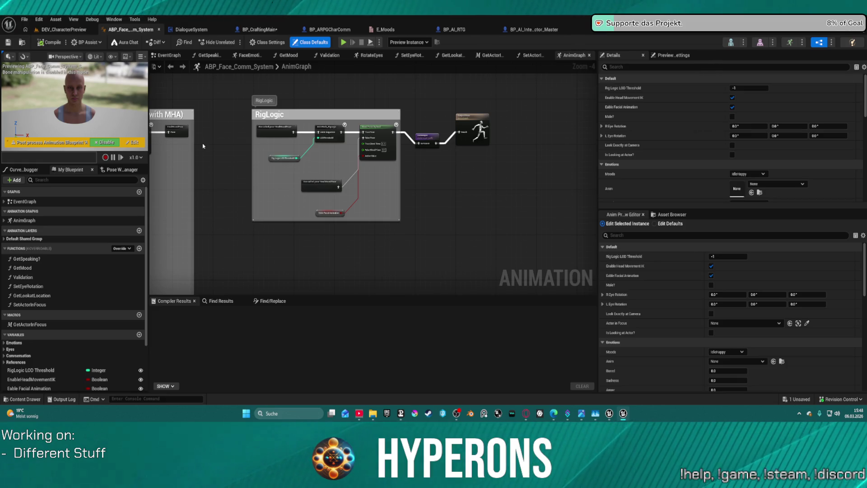
- Open the SetEyeRotation function graph and frame its eye look-at and socket transform nodes
{"action": "key", "text": "ctrl+space"}
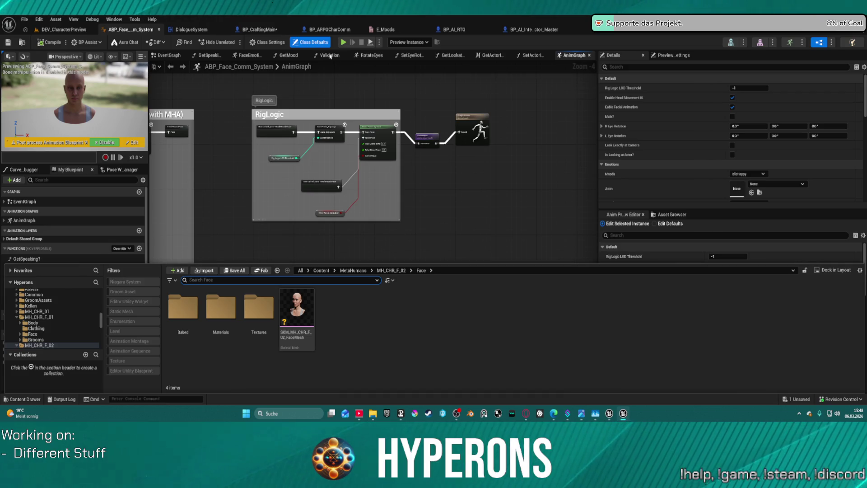
{"action": "left_click", "coordinate": [410, 55]}
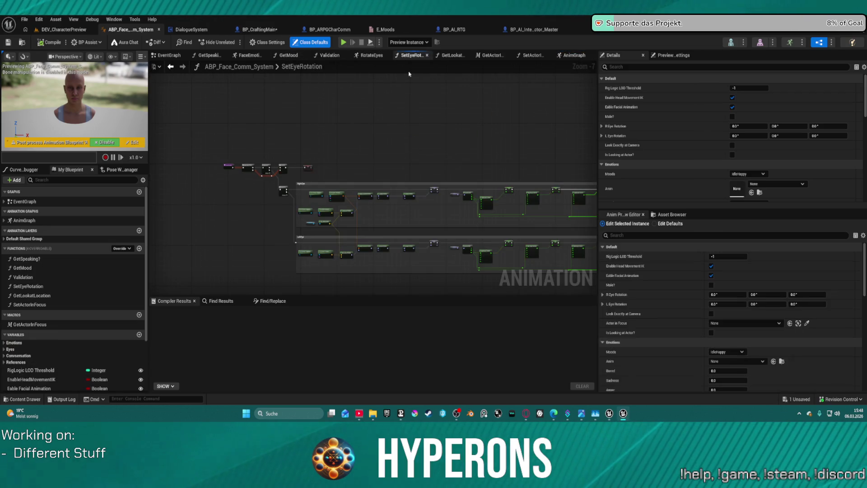
{"action": "scroll", "coordinate": [318, 236], "scroll_direction": "up", "scroll_amount": 7}
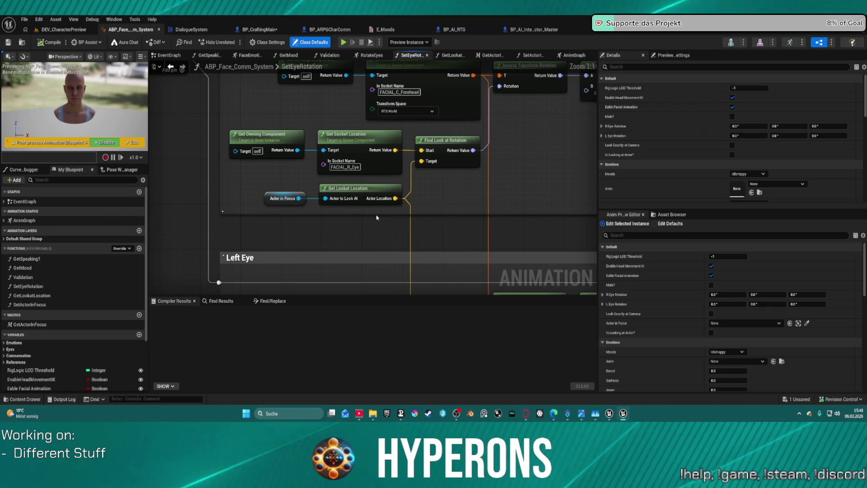
{"action": "mouse_move", "coordinate": [448, 191]}
{"action": "left_mouse_down"}
{"action": "mouse_move", "coordinate": [422, 174]}
{"action": "mouse_move", "coordinate": [401, 186]}
{"action": "mouse_move", "coordinate": [388, 223]}
{"action": "left_mouse_up"}
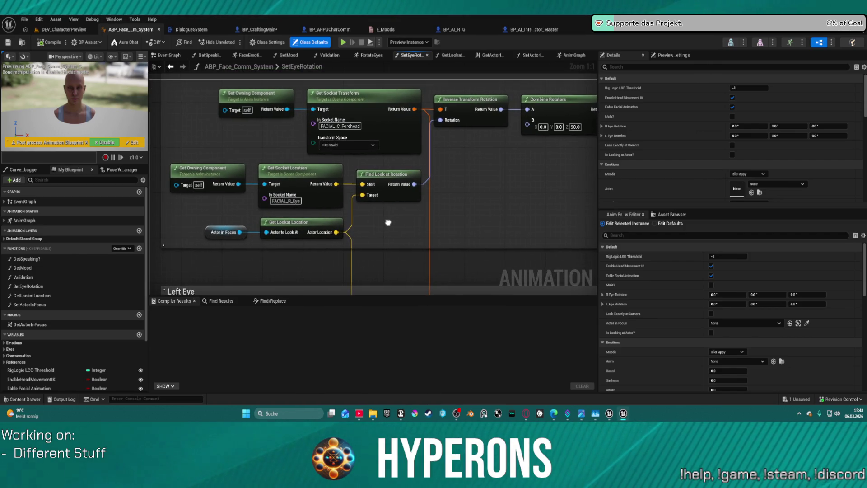
{"action": "mouse_move", "coordinate": [388, 223]}
{"action": "left_mouse_down"}
{"action": "mouse_move", "coordinate": [437, 92]}
{"action": "mouse_move", "coordinate": [434, 74]}
{"action": "mouse_move", "coordinate": [471, 216]}
{"action": "mouse_move", "coordinate": [468, 267]}
{"action": "mouse_move", "coordinate": [450, 176]}
{"action": "mouse_move", "coordinate": [412, 177]}
{"action": "mouse_move", "coordinate": [447, 238]}
{"action": "mouse_move", "coordinate": [456, 231]}
{"action": "mouse_move", "coordinate": [375, 185]}
{"action": "mouse_move", "coordinate": [279, 226]}
{"action": "mouse_move", "coordinate": [277, 236]}
{"action": "mouse_move", "coordinate": [260, 202]}
{"action": "left_mouse_up"}
- Check the FACIAL_R_Eye and FACIAL_C_Forehead socket names on Get Socket Location and Get Socket Transform
{"action": "left_click", "coordinate": [353, 211]}
{"action": "left_click", "coordinate": [432, 226]}
{"action": "scroll", "coordinate": [375, 185], "scroll_direction": "down", "scroll_amount": 3}
{"action": "scroll", "coordinate": [277, 236], "scroll_direction": "up", "scroll_amount": 2}
{"action": "left_click", "coordinate": [395, 158]}
{"action": "left_click", "coordinate": [395, 158]}
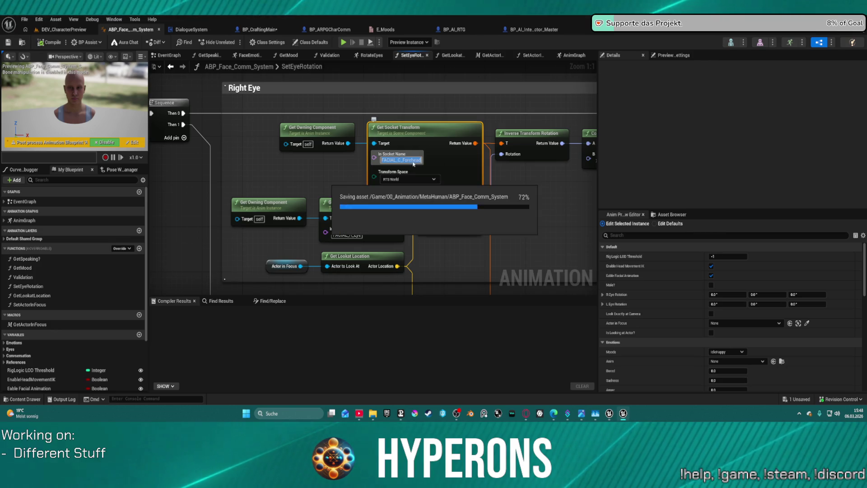
{"action": "double_click", "coordinate": [405, 160]}
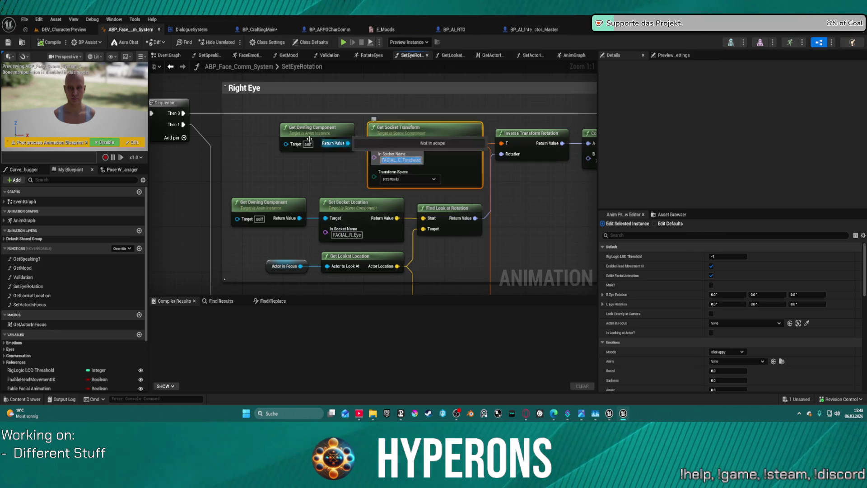
- Return to the DEV_CharacterPreview level and tilt the view down toward the floor
{"action": "left_click", "coordinate": [63, 30]}
{"action": "mouse_move", "coordinate": [244, 197]}
{"action": "left_mouse_down"}
{"action": "mouse_move", "coordinate": [325, 244]}
{"action": "mouse_move", "coordinate": [137, 109]}
{"action": "left_mouse_up"}
{"action": "key", "text": "ctrl+space"}
{"action": "key", "text": "ctrl+space"}
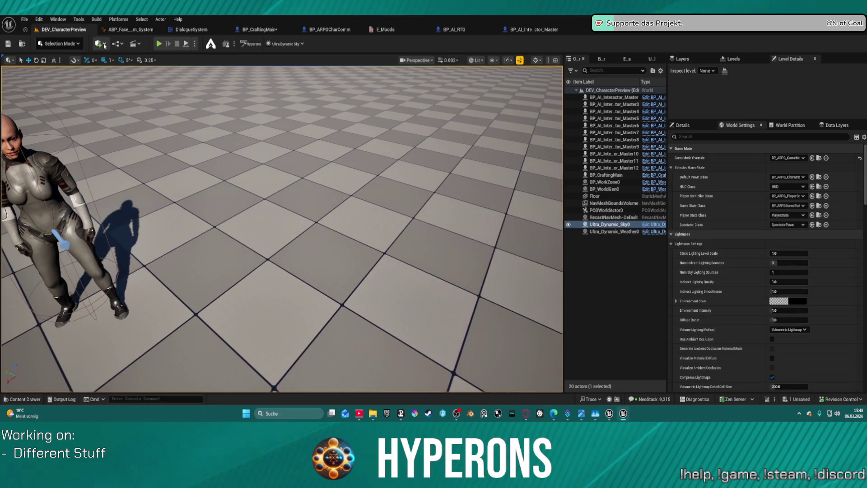
- Browse to Core > Actors > Blueprints in the asset browser and open the create-asset context menu
{"action": "left_click", "coordinate": [99, 44]}
{"action": "left_click", "coordinate": [104, 45]}
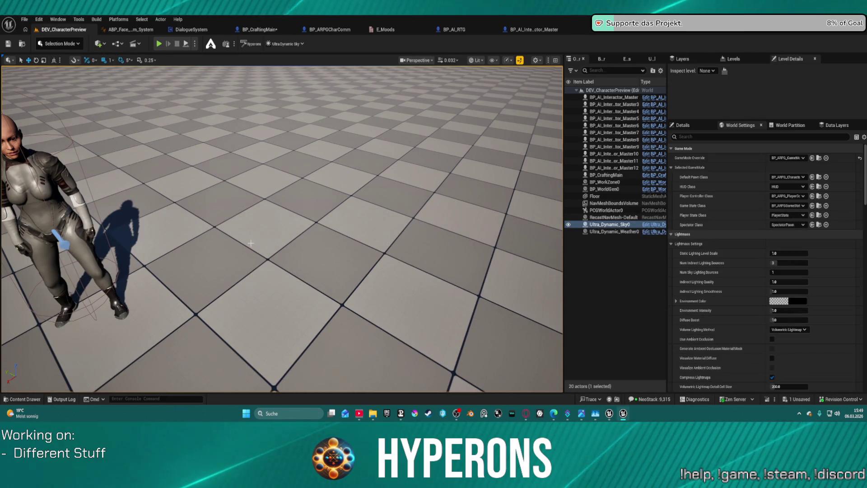
{"action": "key", "text": "ctrl+space"}
{"action": "scroll", "coordinate": [41, 271], "scroll_direction": "up", "scroll_amount": 10}
{"action": "scroll", "coordinate": [41, 270], "scroll_direction": "up", "scroll_amount": 15}
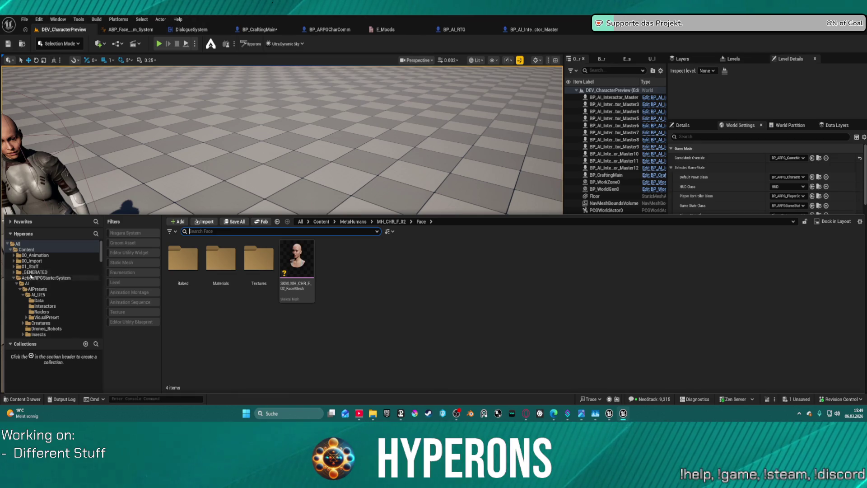
{"action": "scroll", "coordinate": [31, 277], "scroll_direction": "down", "scroll_amount": 5}
{"action": "left_click", "coordinate": [29, 289]}
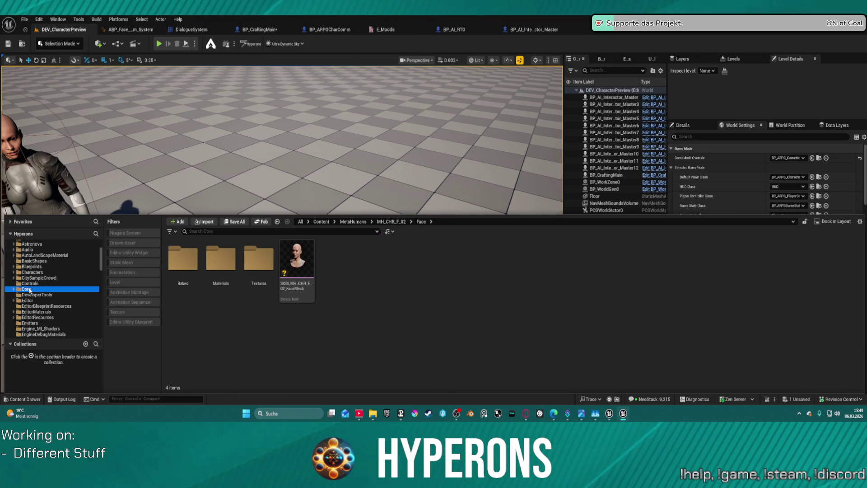
{"action": "double_click", "coordinate": [221, 259]}
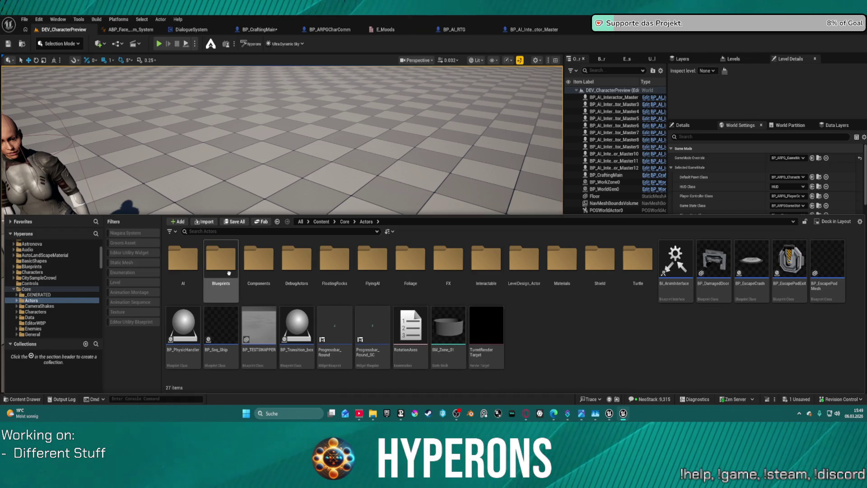
{"action": "double_click", "coordinate": [210, 264]}
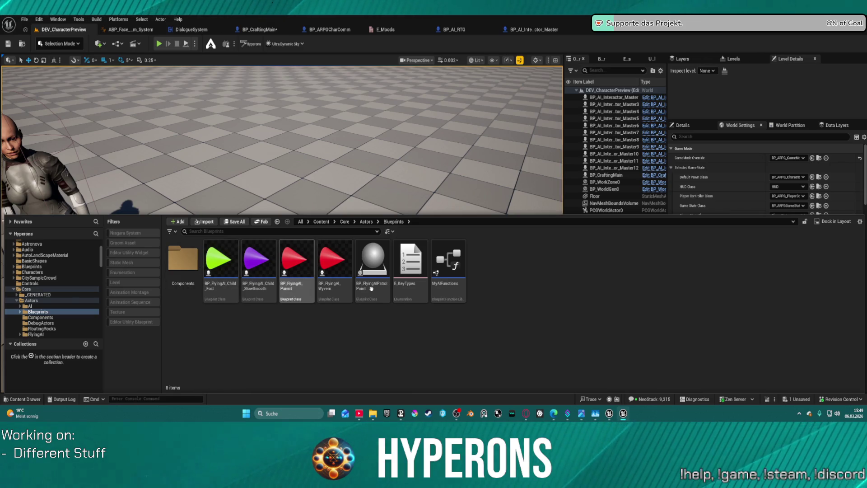
{"action": "right_click", "coordinate": [507, 260]}
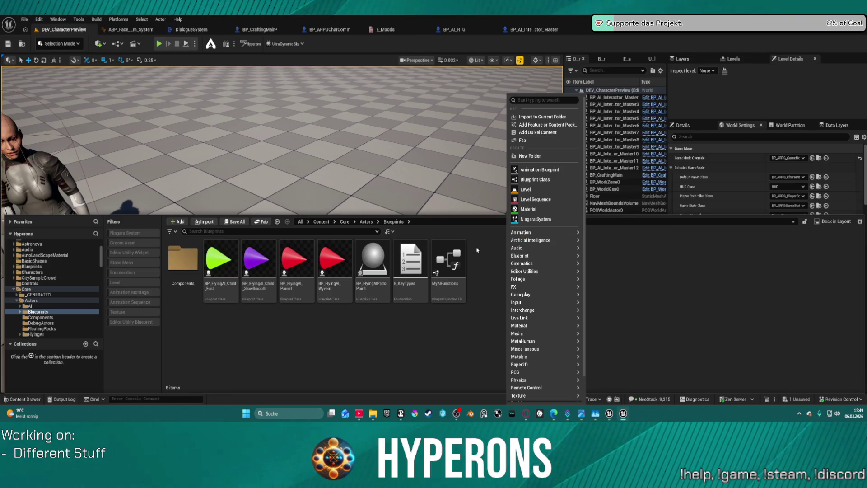
- Create a new Blueprint class with the Actor parent class and name it BP_TestActor
{"action": "left_click", "coordinate": [525, 181]}
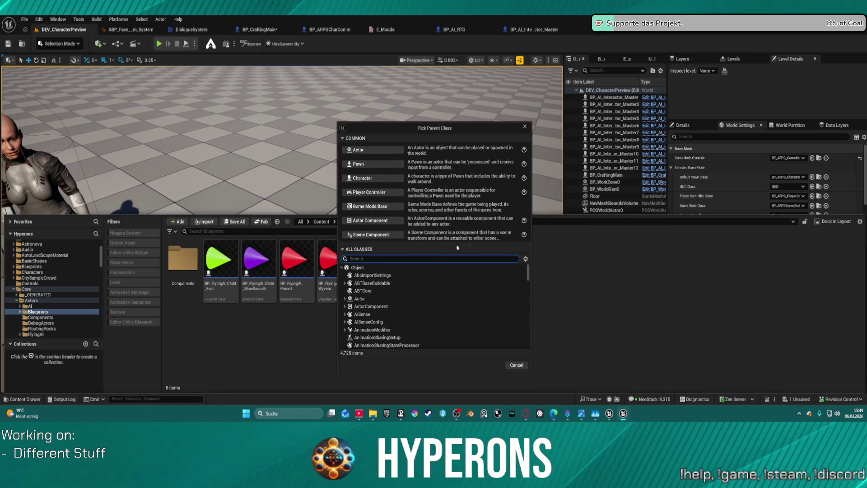
{"action": "type", "text": "Test"}
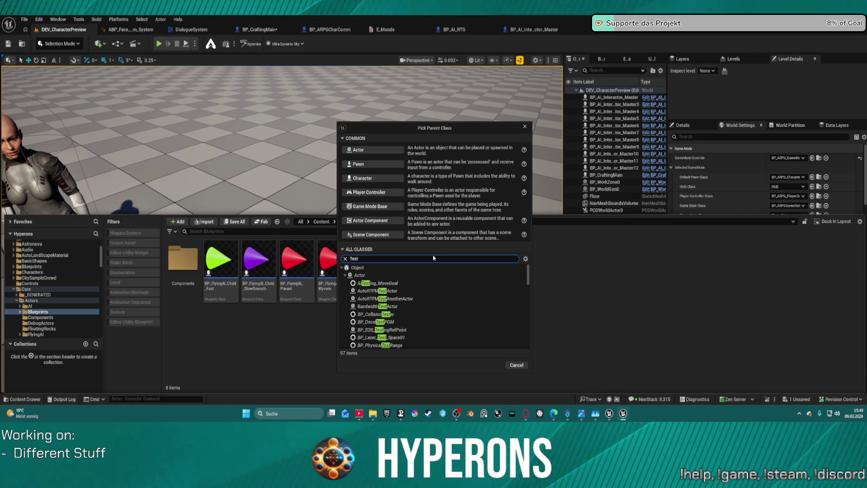
{"action": "key", "text": "Home"}
{"action": "type", "text": "BP_"}
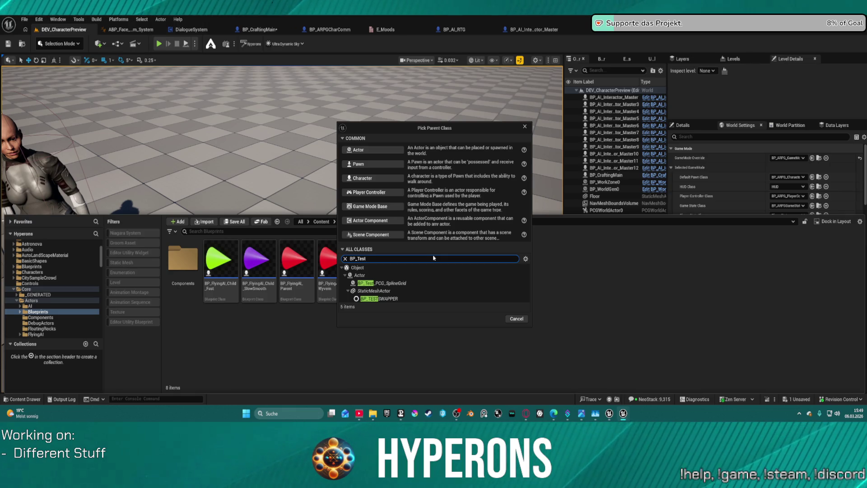
{"action": "type", "text": "or"}
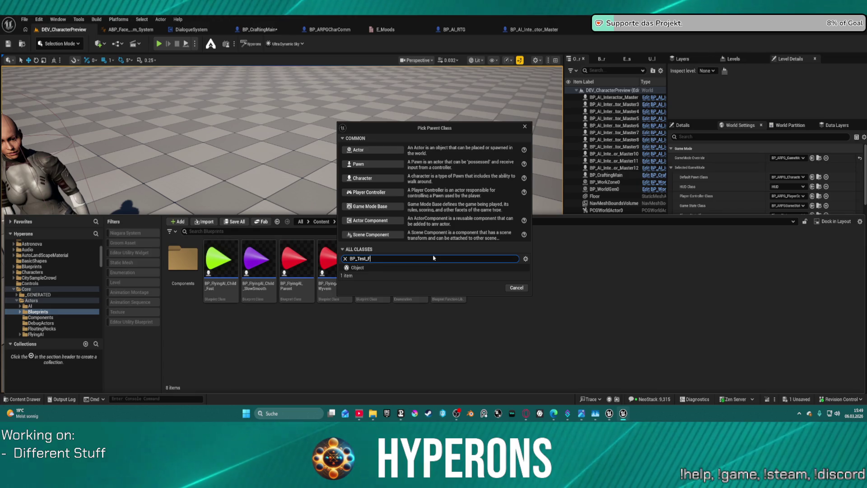
{"action": "key", "text": "BackSpace"}
{"action": "key", "text": "BackSpace"}
{"action": "key", "text": "BackSpace"}
{"action": "type", "text": "Actor"}
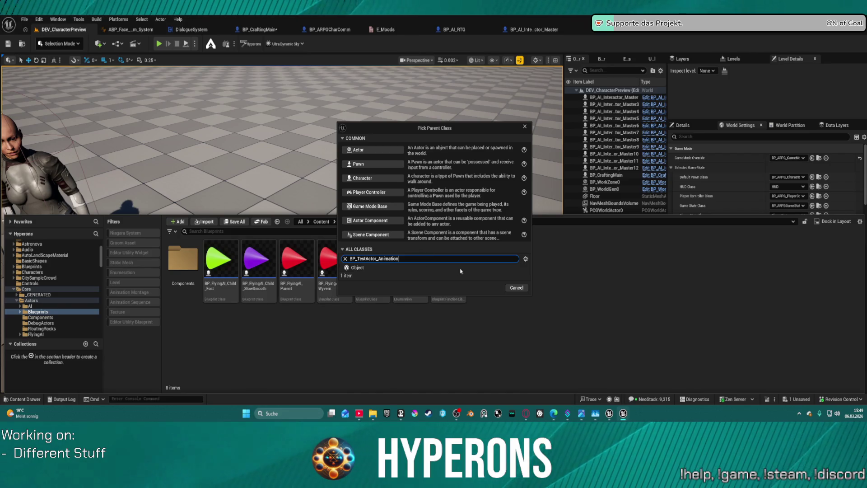
{"action": "double_click", "coordinate": [461, 267]}
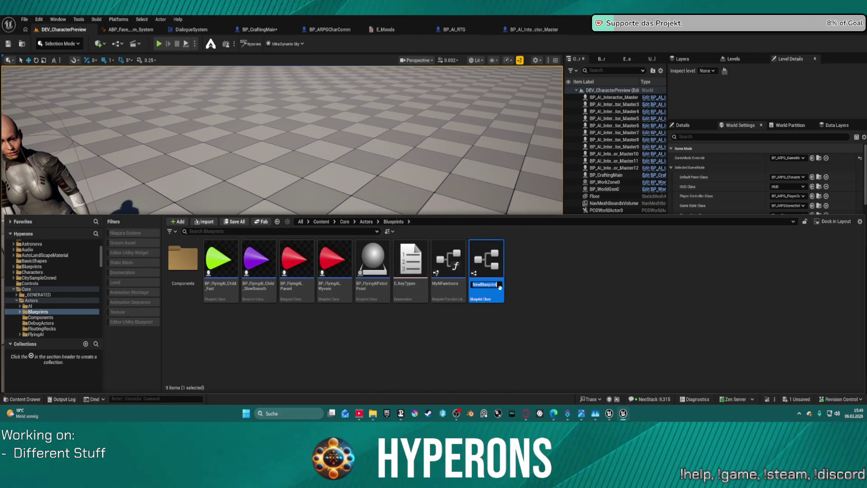
{"action": "type", "text": "BP_TestA"}
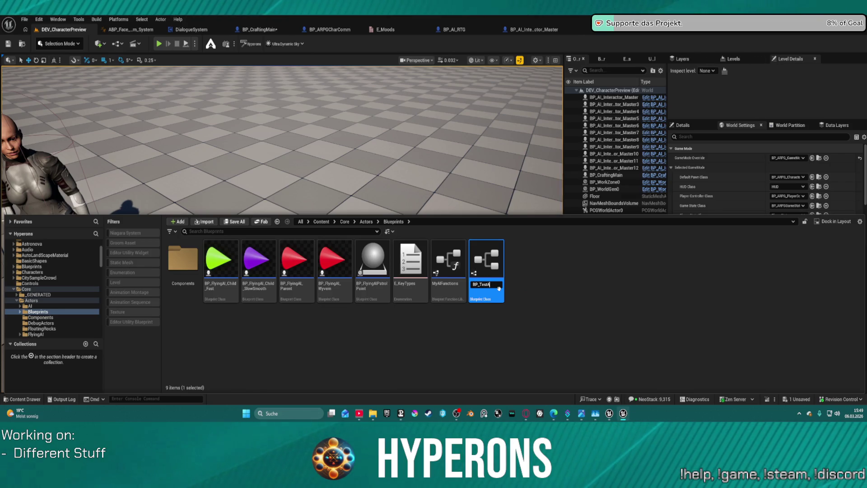
{"action": "type", "text": "r_For"}
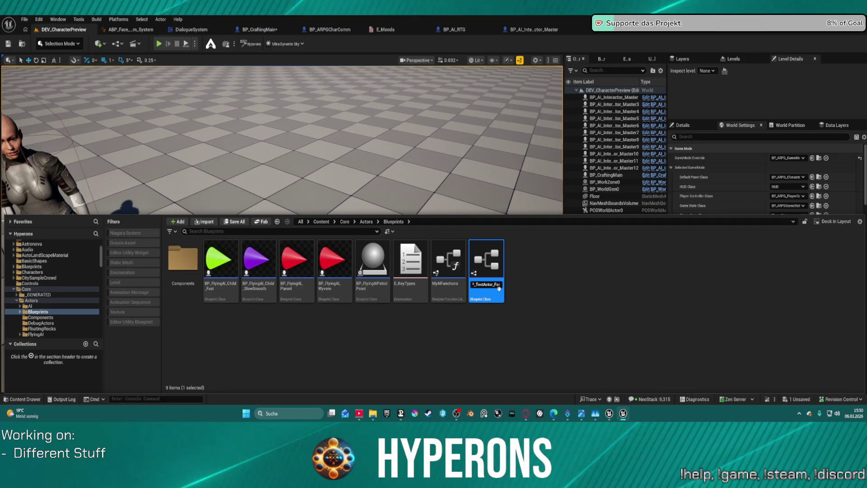
{"action": "key", "text": "BackSpace"}
{"action": "key", "text": "BackSpace"}
{"action": "key", "text": "BackSpace"}
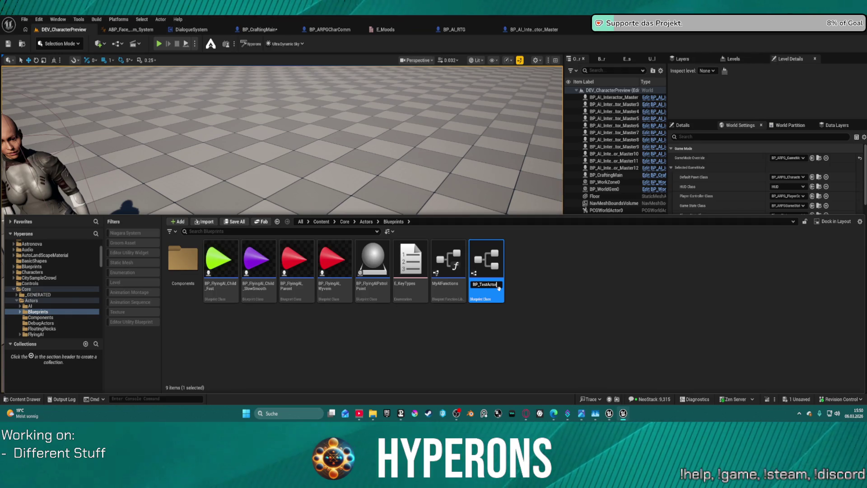
{"action": "key", "text": "Return"}
- Place BP_TestActor in the level and open it in the Blueprint editor
{"action": "mouse_move", "coordinate": [414, 258]}
{"action": "left_mouse_down"}
{"action": "mouse_move", "coordinate": [294, 195]}
{"action": "mouse_move", "coordinate": [231, 310]}
{"action": "left_mouse_up"}
{"action": "key", "text": "ctrl+space"}
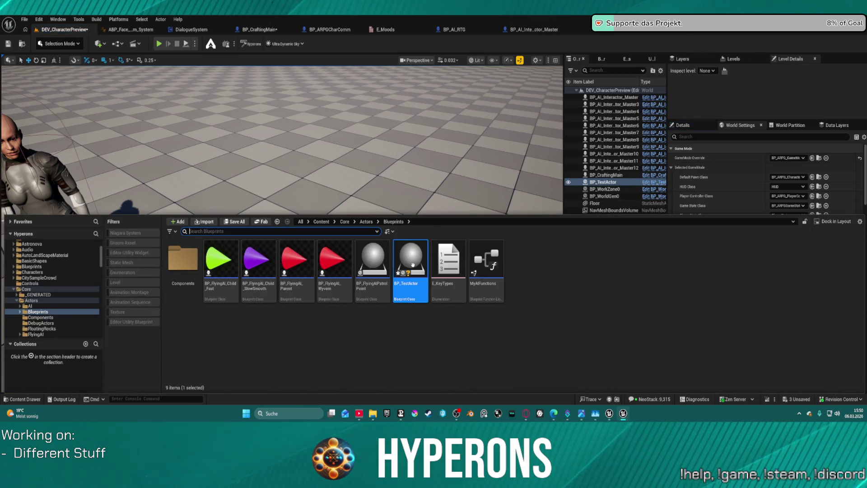
{"action": "double_click", "coordinate": [410, 267]}
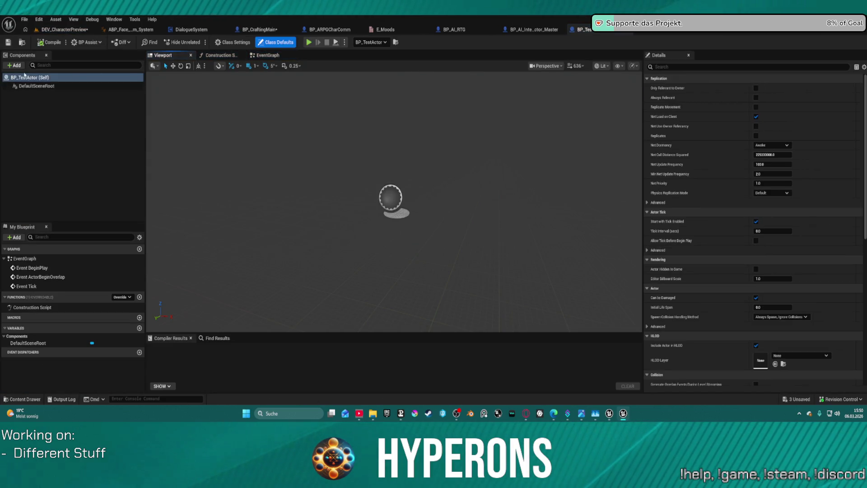
- Add a Sphere component to BP_TestActor and shrink it to 0.01 scale
{"action": "left_click", "coordinate": [17, 65]}
{"action": "type", "text": "c"}
{"action": "key", "text": "BackSpace"}
{"action": "type", "text": "sphere"}
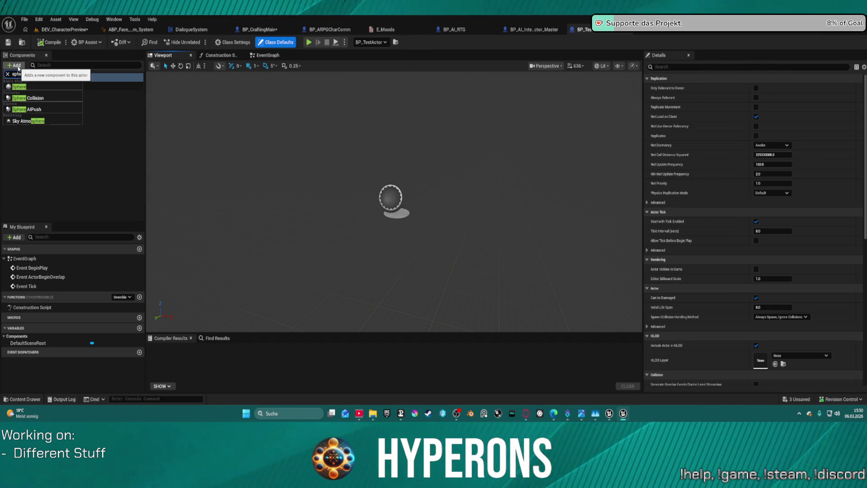
{"action": "left_click", "coordinate": [19, 87]}
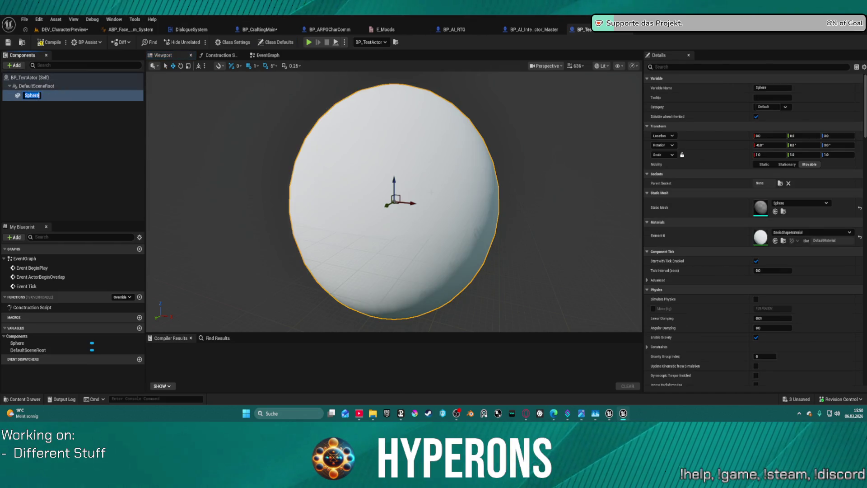
{"action": "left_click", "coordinate": [768, 153]}
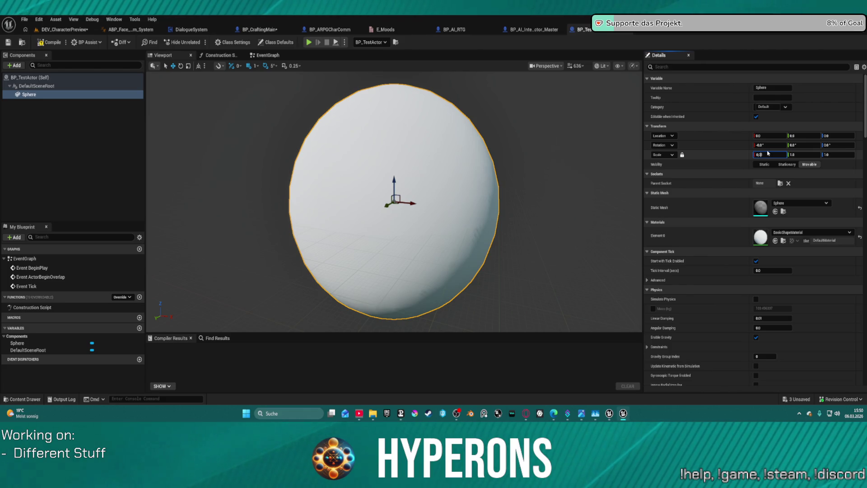
{"action": "key", "text": "Return"}
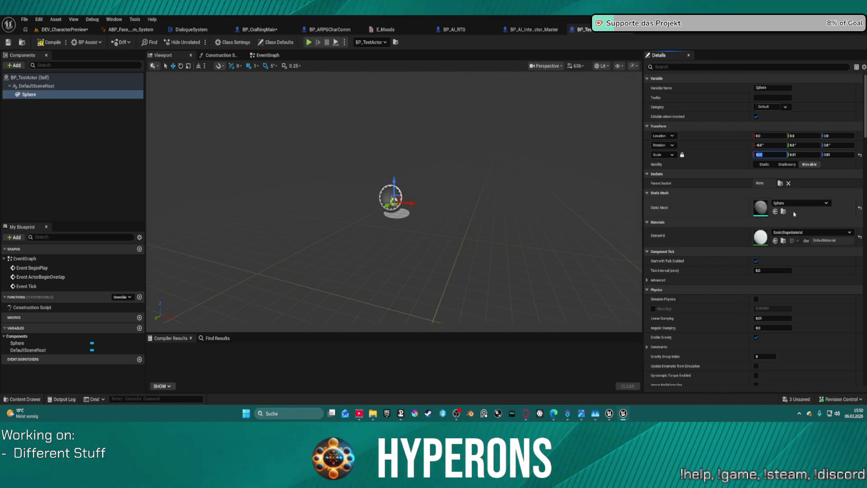
- Give the sphere the M_PreviewGhostGreen material
{"action": "left_click", "coordinate": [801, 232]}
{"action": "type", "text": "ghos"}
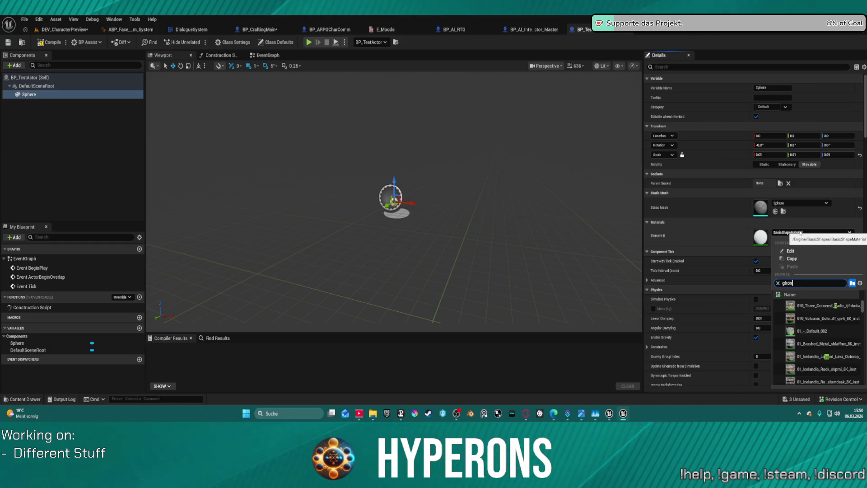
{"action": "type", "text": "t"}
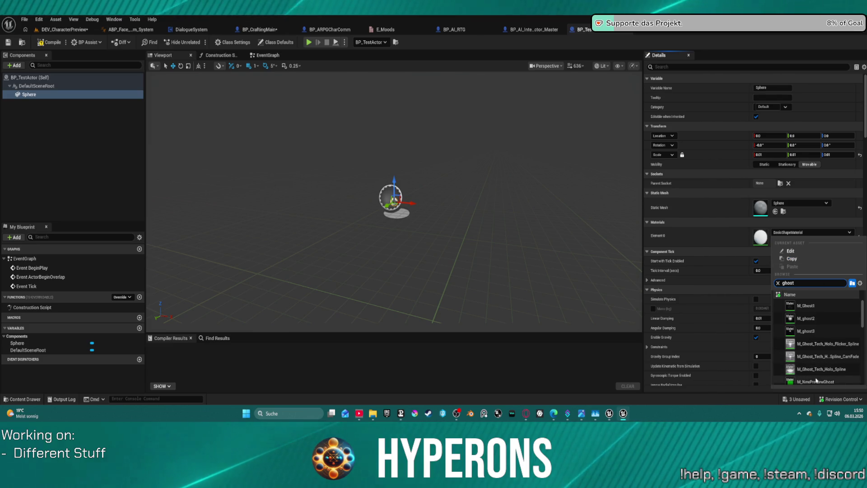
{"action": "scroll", "coordinate": [815, 352], "scroll_direction": "down", "scroll_amount": 2}
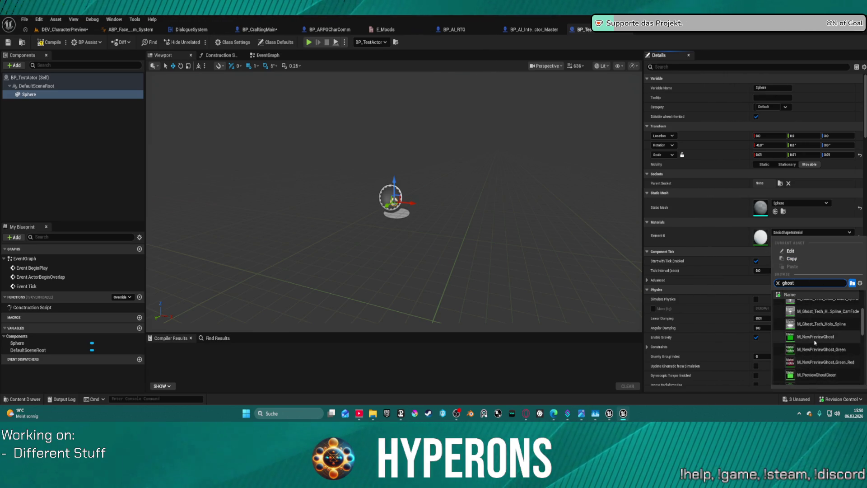
{"action": "left_click", "coordinate": [817, 375]}
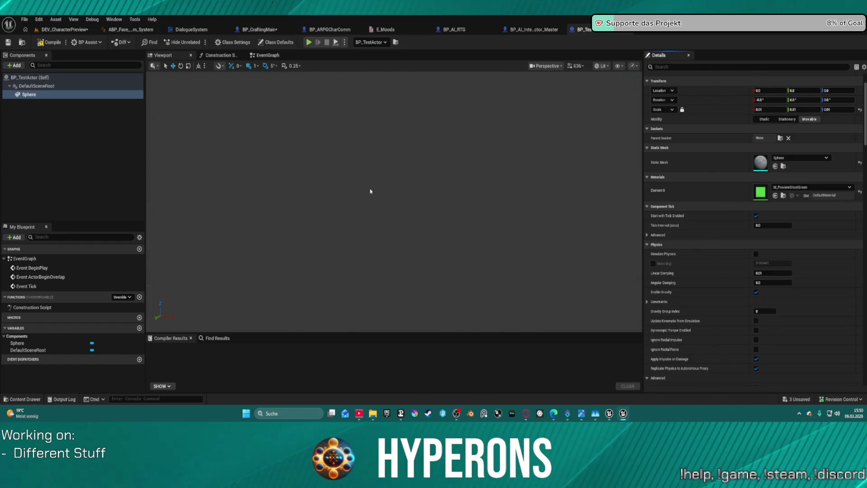
- Add an Arrow component under the sphere and reduce its size to about 0.56
{"action": "left_click", "coordinate": [37, 95]}
{"action": "left_click", "coordinate": [37, 86]}
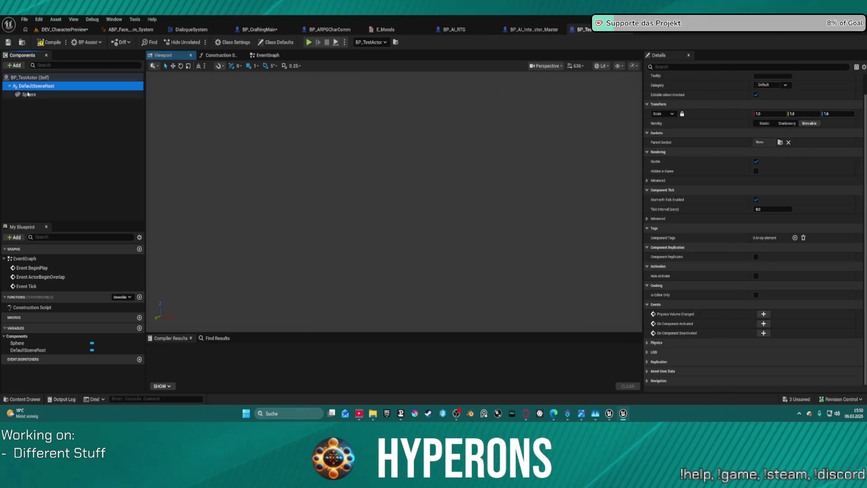
{"action": "left_click", "coordinate": [39, 95]}
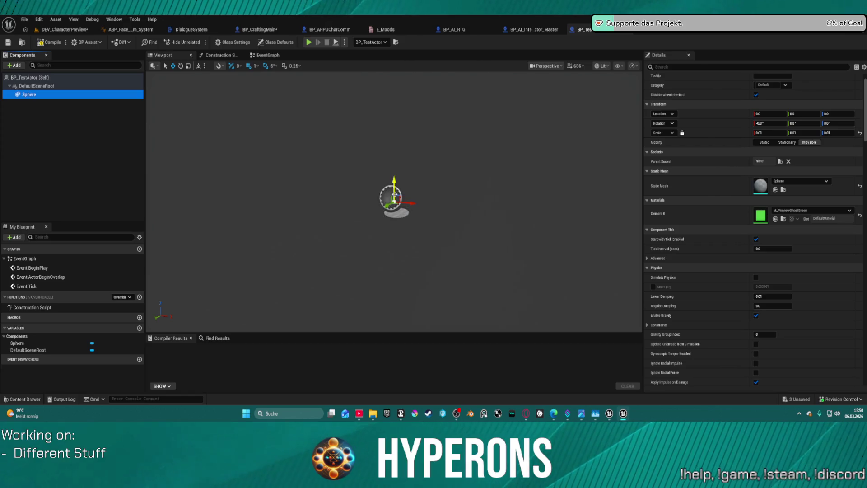
{"action": "left_click", "coordinate": [13, 65]}
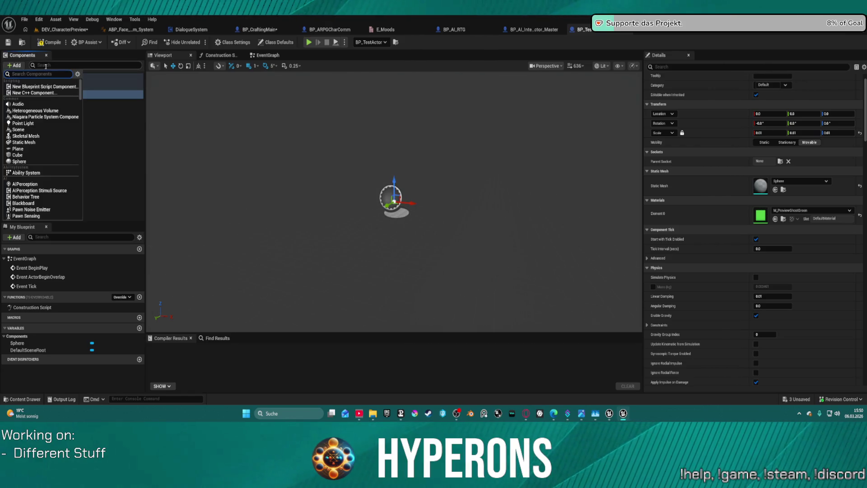
{"action": "type", "text": "Arrow"}
{"action": "key", "text": "Return"}
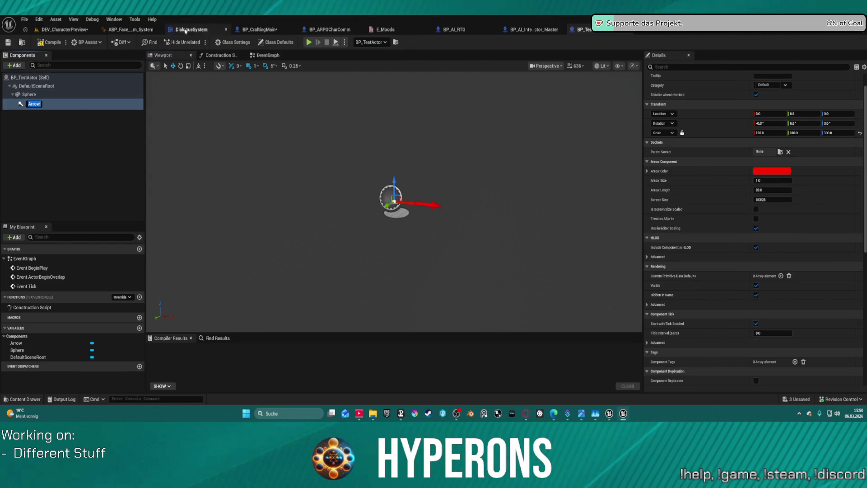
{"action": "left_click", "coordinate": [133, 144]}
{"action": "left_click", "coordinate": [32, 103]}
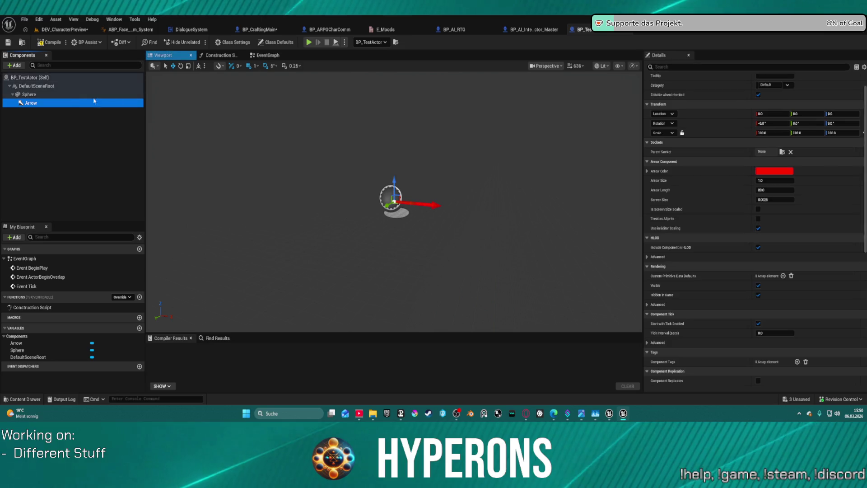
{"action": "left_click_drag", "start_coordinate": [774, 180], "coordinate": [760, 181]}
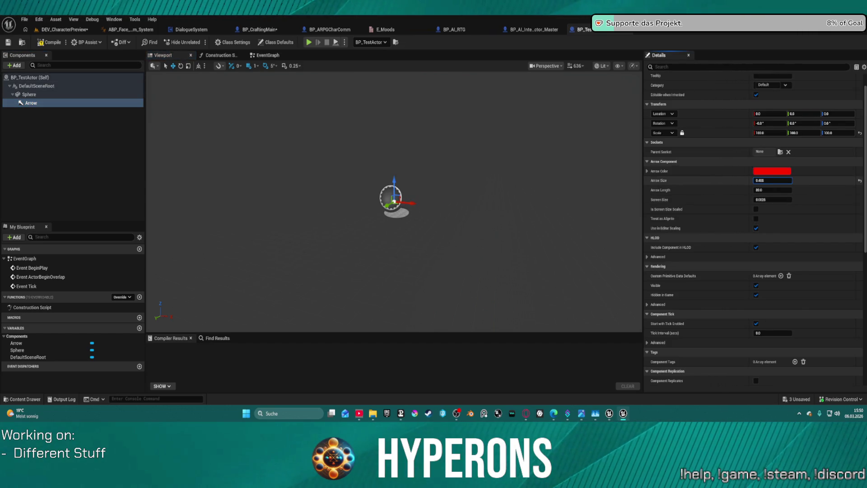
{"action": "left_click", "coordinate": [32, 103]}
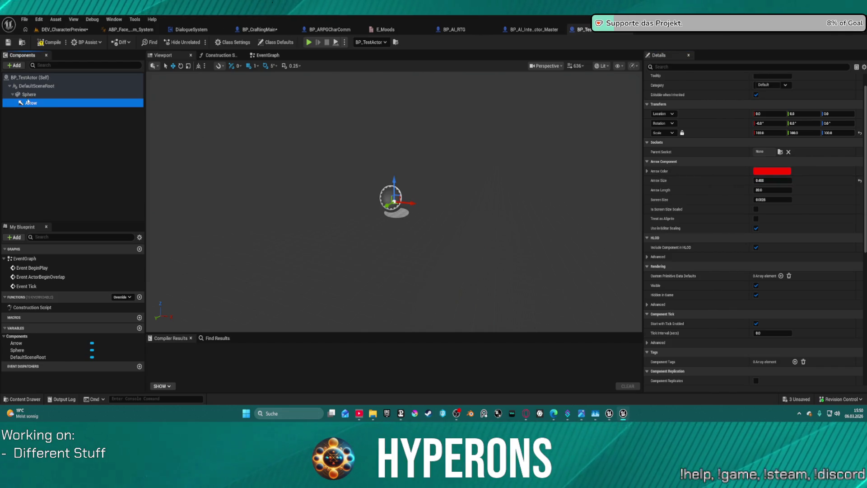
{"action": "left_click", "coordinate": [29, 94]}
{"action": "left_click", "coordinate": [29, 103]}
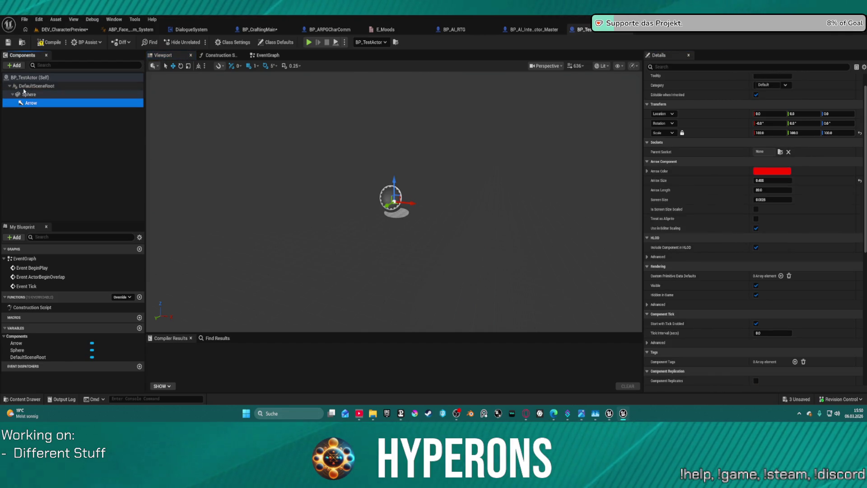
- Filter the Sphere component's Details for its socket setting
{"action": "left_click", "coordinate": [25, 94]}
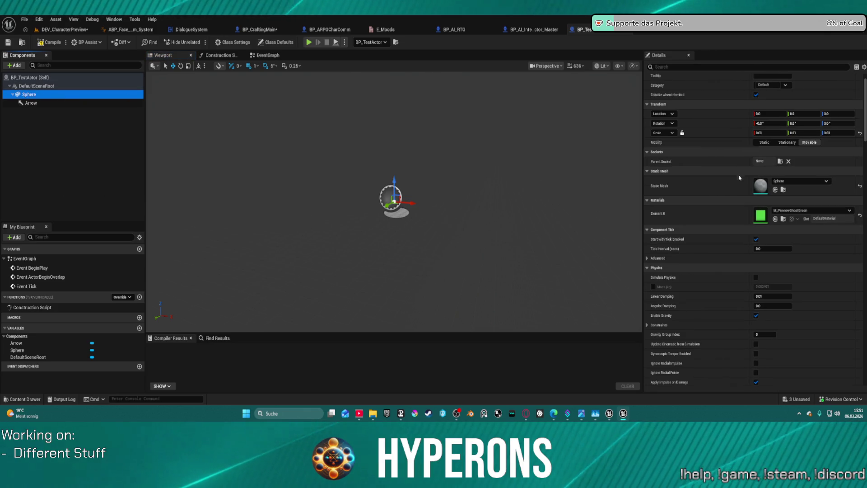
{"action": "scroll", "coordinate": [705, 193], "scroll_direction": "down", "scroll_amount": 3}
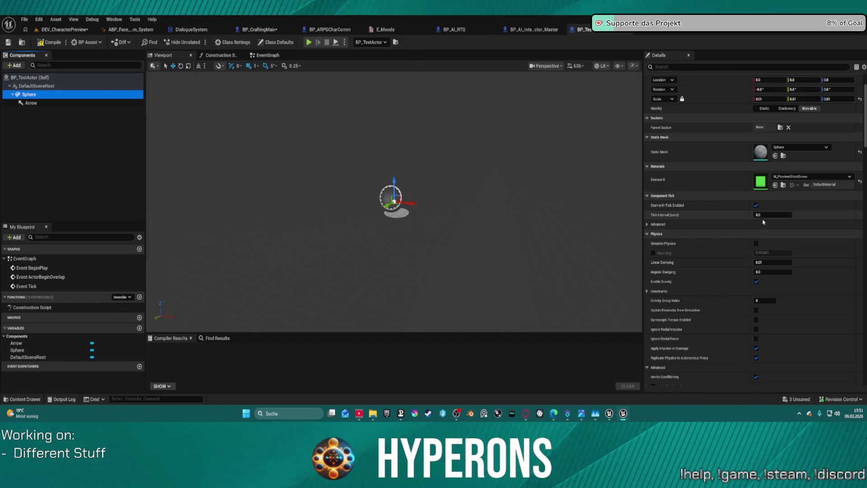
{"action": "scroll", "coordinate": [763, 221], "scroll_direction": "down", "scroll_amount": 5}
{"action": "scroll", "coordinate": [768, 223], "scroll_direction": "up", "scroll_amount": 3}
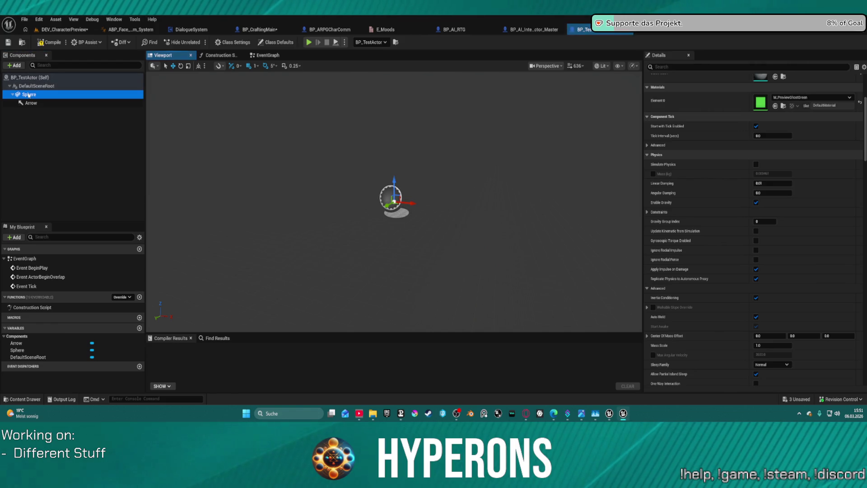
{"action": "left_click", "coordinate": [673, 67]}
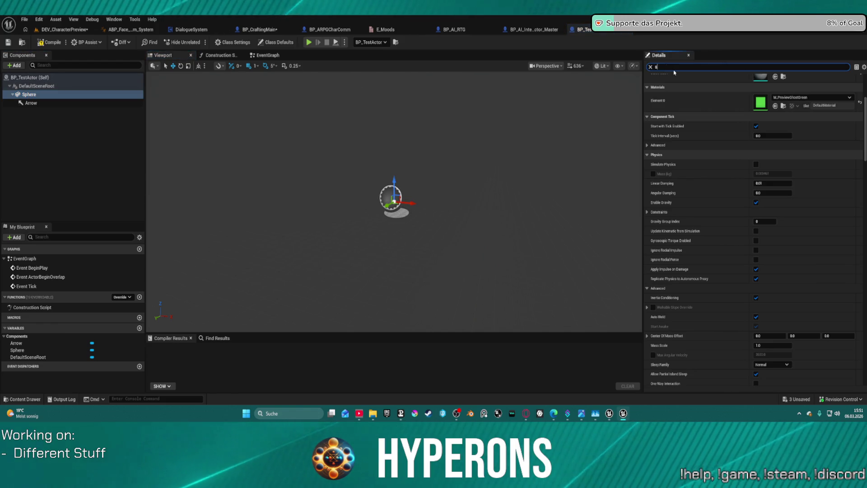
{"action": "type", "text": "socket"}
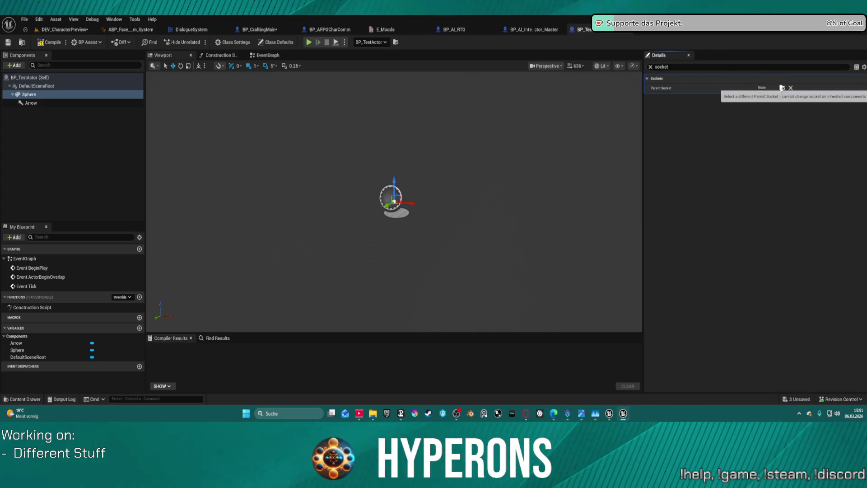
- Rename the Sphere component to FACIAL_C_Forehead
{"action": "left_click", "coordinate": [30, 96]}
{"action": "left_click", "coordinate": [29, 97]}
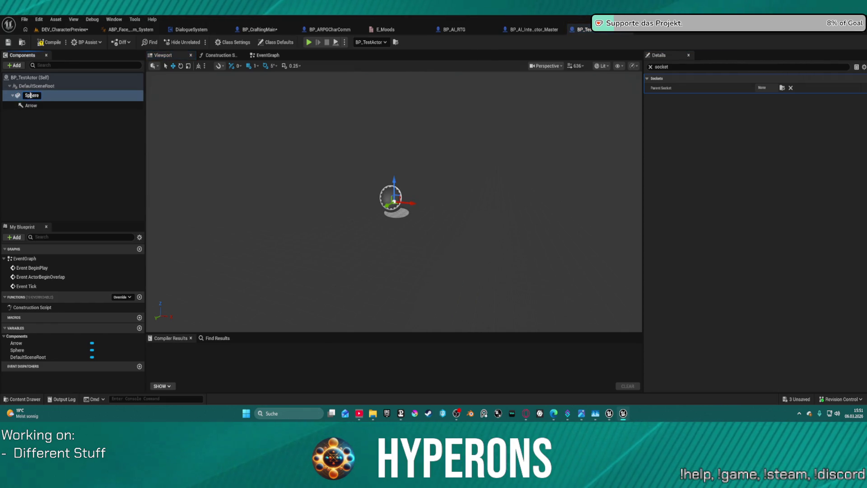
{"action": "type", "text": "FACIAL_C_Forehead"}
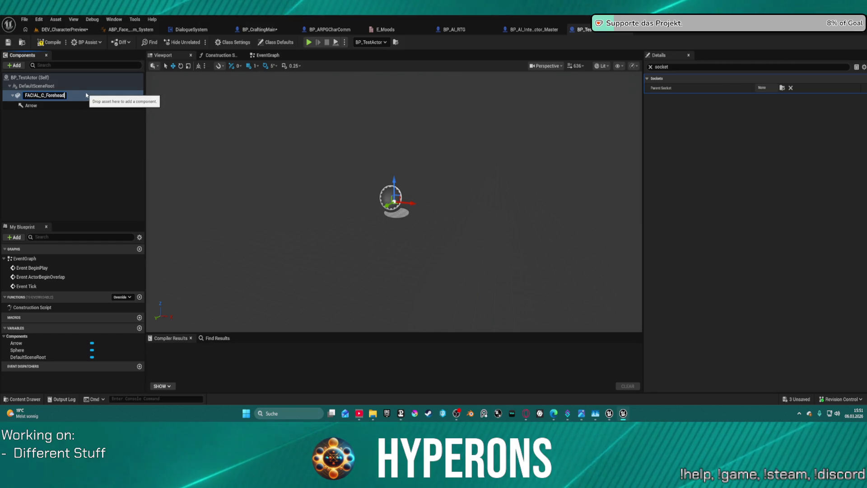
{"action": "key", "text": "Return"}
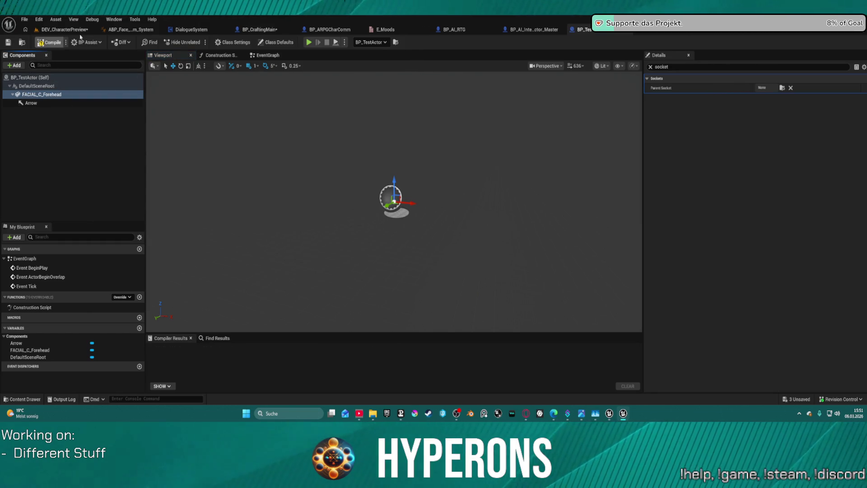
{"action": "left_click", "coordinate": [78, 30]}
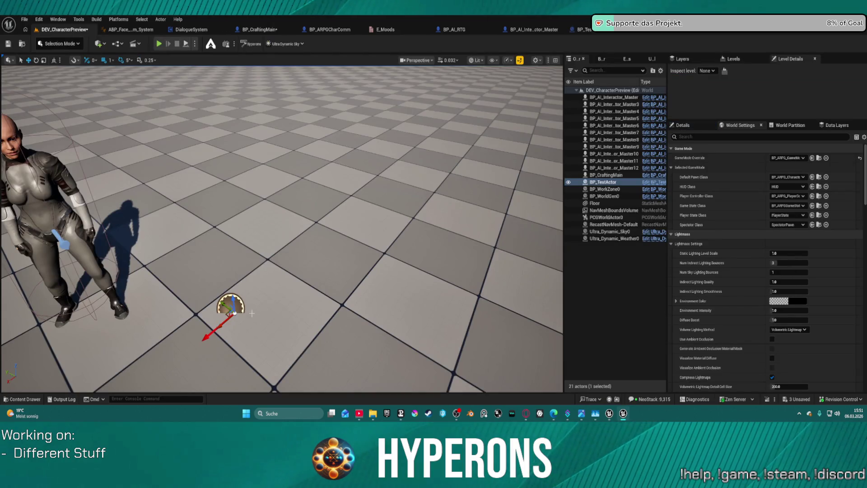
- Drag the test actor next to the character in DEV_CharacterPreview, then return to BP_TestActor
{"action": "mouse_move", "coordinate": [231, 307]}
{"action": "left_mouse_down"}
{"action": "mouse_move", "coordinate": [213, 188]}
{"action": "mouse_move", "coordinate": [142, 220]}
{"action": "mouse_move", "coordinate": [58, 287]}
{"action": "mouse_move", "coordinate": [77, 248]}
{"action": "mouse_move", "coordinate": [68, 248]}
{"action": "left_mouse_up"}
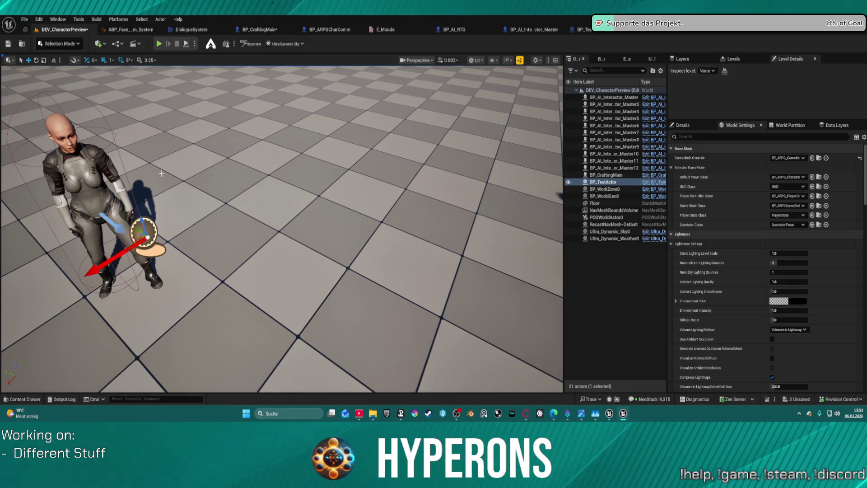
{"action": "scroll", "coordinate": [245, 183], "scroll_direction": "down", "scroll_amount": 3}
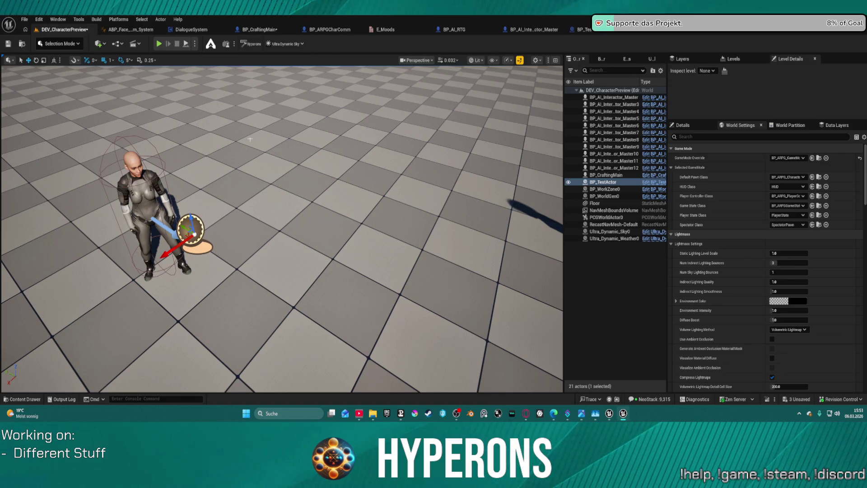
{"action": "left_click", "coordinate": [580, 29]}
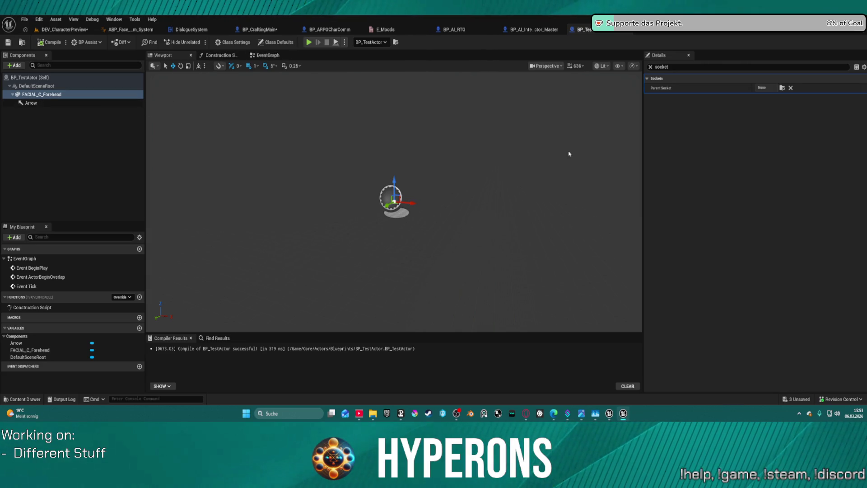
- Set the forehead sphere's scale to 0.05 and reset the Arrow's scale to 1.0
{"action": "left_click", "coordinate": [650, 67]}
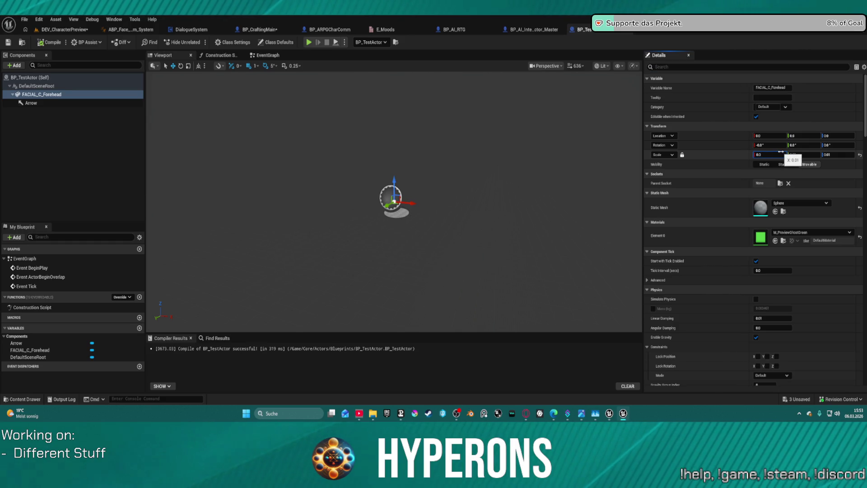
{"action": "type", "text": "1"}
{"action": "key", "text": "Return"}
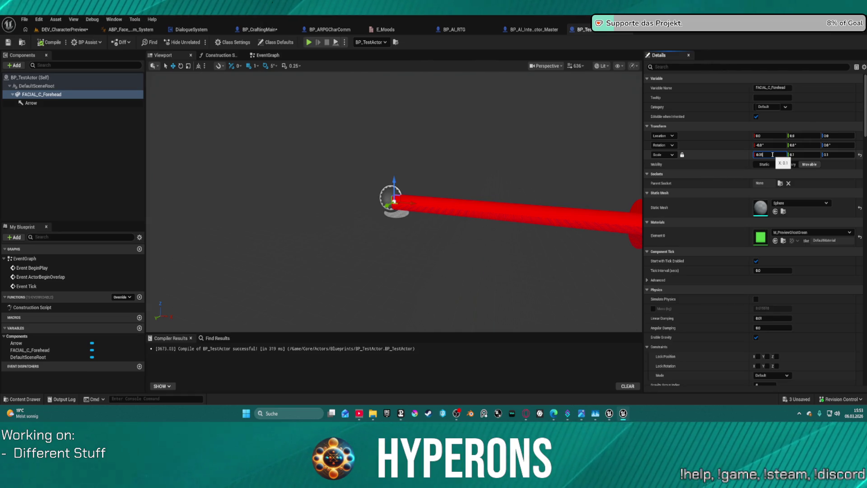
{"action": "key", "text": "Return"}
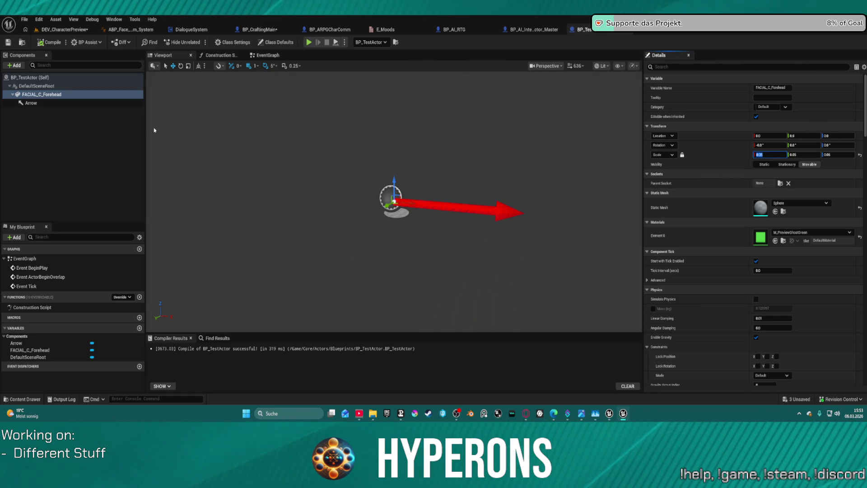
{"action": "left_click", "coordinate": [50, 103]}
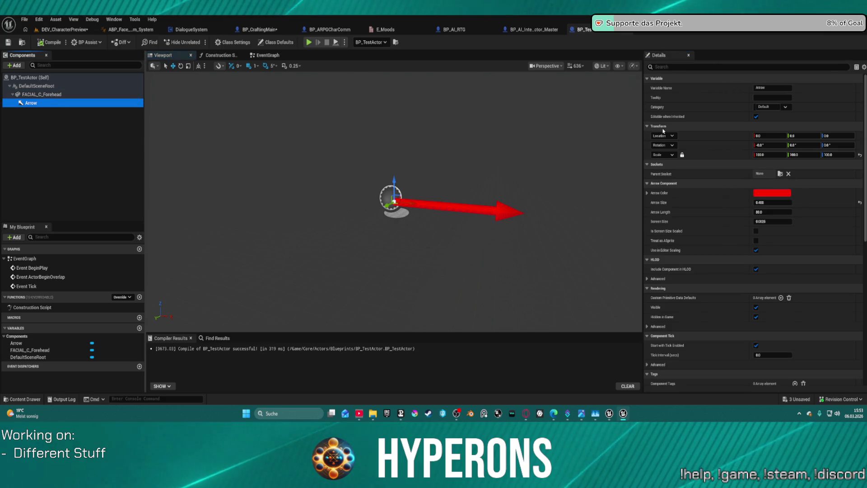
{"action": "left_click", "coordinate": [860, 155]}
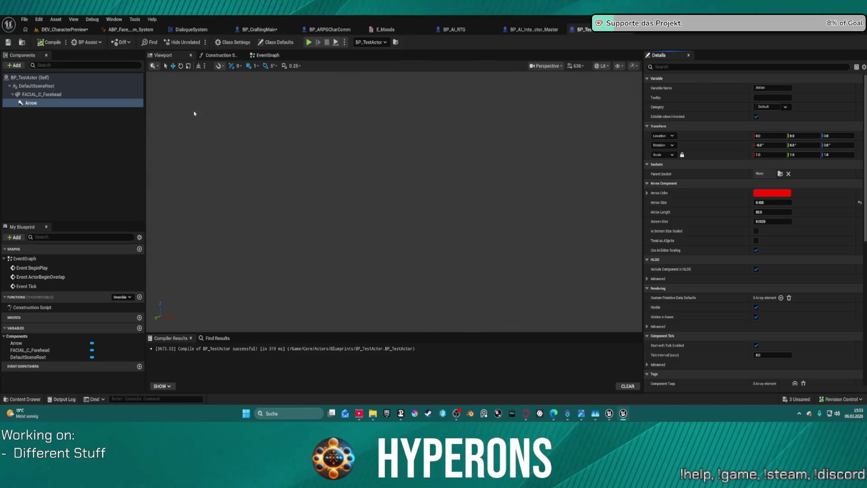
- Move the test actor beside the character in the DEV_CharacterPreview level
{"action": "left_click", "coordinate": [58, 32]}
{"action": "mouse_move", "coordinate": [210, 241]}
{"action": "left_mouse_down"}
{"action": "mouse_move", "coordinate": [185, 235]}
{"action": "mouse_move", "coordinate": [179, 209]}
{"action": "mouse_move", "coordinate": [191, 202]}
{"action": "left_mouse_up"}
{"action": "left_click_drag", "start_coordinate": [313, 220], "coordinate": [312, 220]}
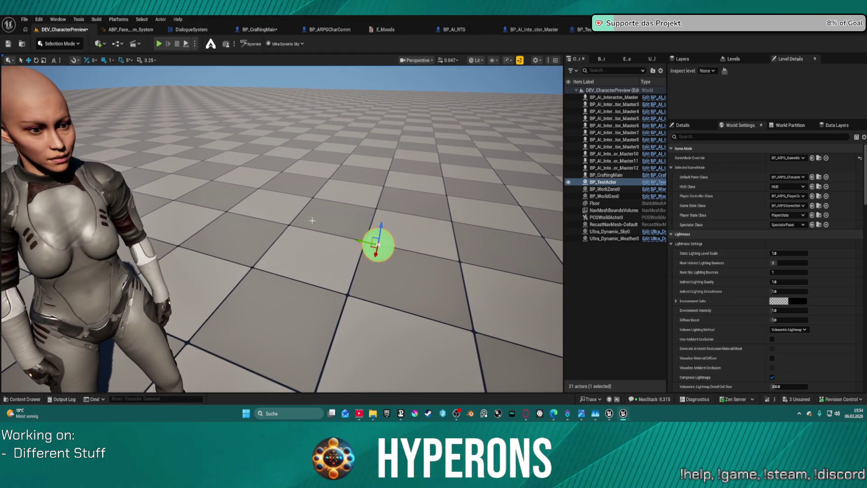
{"action": "mouse_move", "coordinate": [377, 245]}
{"action": "left_mouse_down"}
{"action": "mouse_move", "coordinate": [178, 202]}
{"action": "mouse_move", "coordinate": [250, 217]}
{"action": "left_mouse_up"}
- Select BP_CraftingMain's Face component and compile, then bring up ABP_Face_Comm_System's SetEyeRotation graph
{"action": "left_click", "coordinate": [253, 29]}
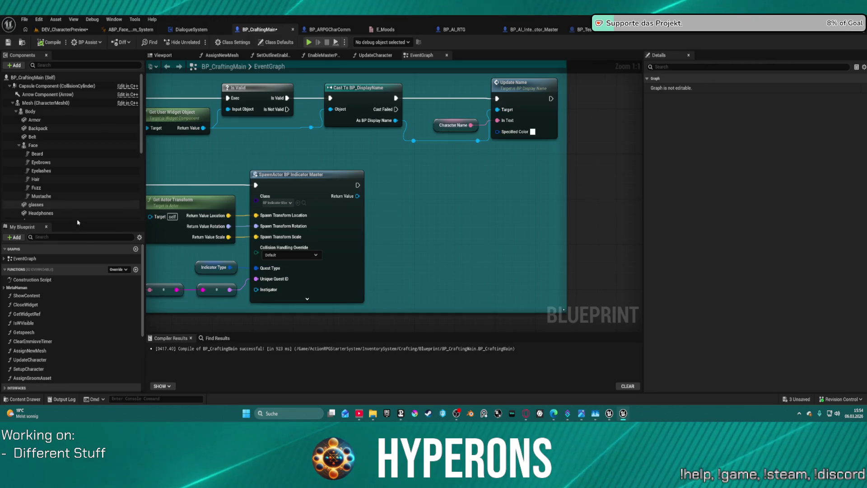
{"action": "scroll", "coordinate": [46, 312], "scroll_direction": "down", "scroll_amount": 5}
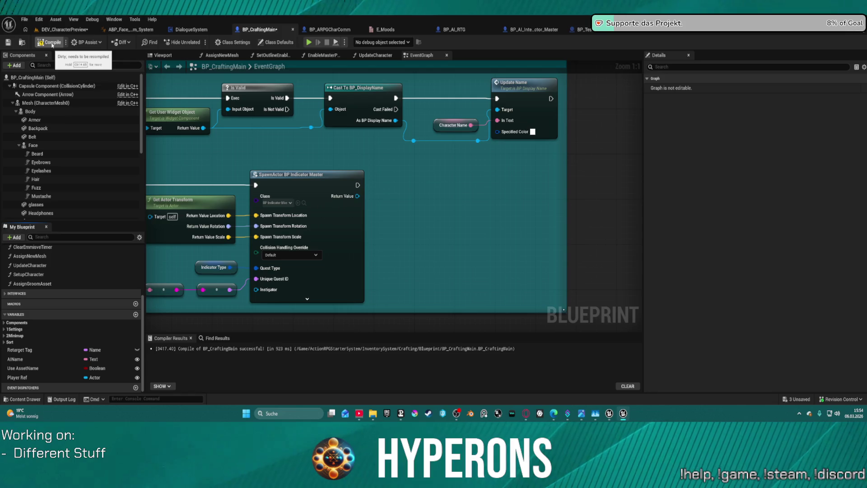
{"action": "left_click", "coordinate": [33, 145]}
{"action": "left_click", "coordinate": [50, 45]}
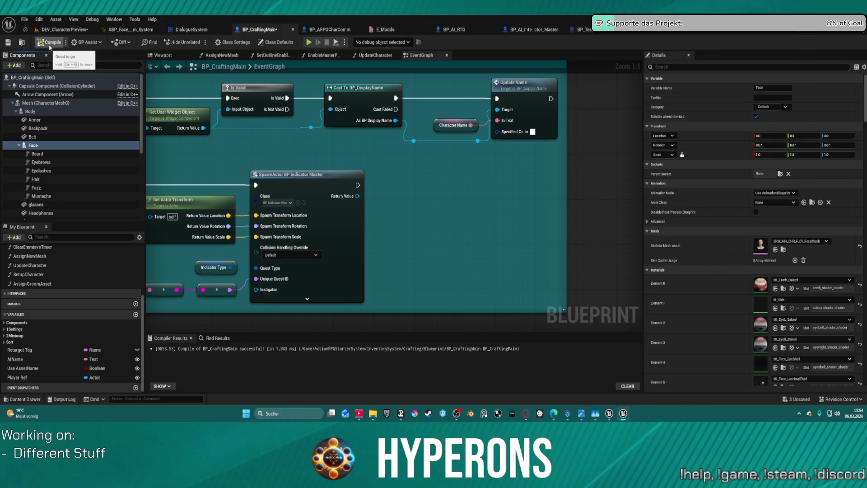
{"action": "left_click", "coordinate": [130, 30]}
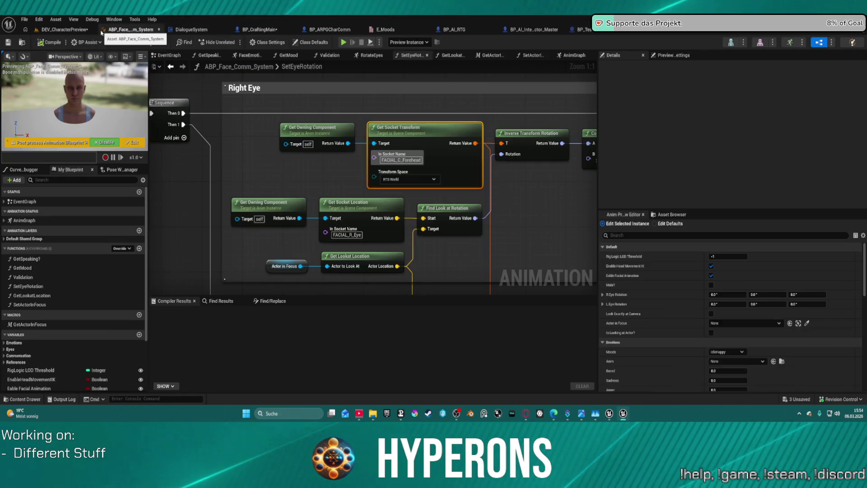
- Inspect the SetEyeRotation graph, toggling the post-process anim blueprint off and on, then view AnimGraph
{"action": "scroll", "coordinate": [290, 97], "scroll_direction": "down", "scroll_amount": 6}
{"action": "scroll", "coordinate": [282, 85], "scroll_direction": "up", "scroll_amount": 4}
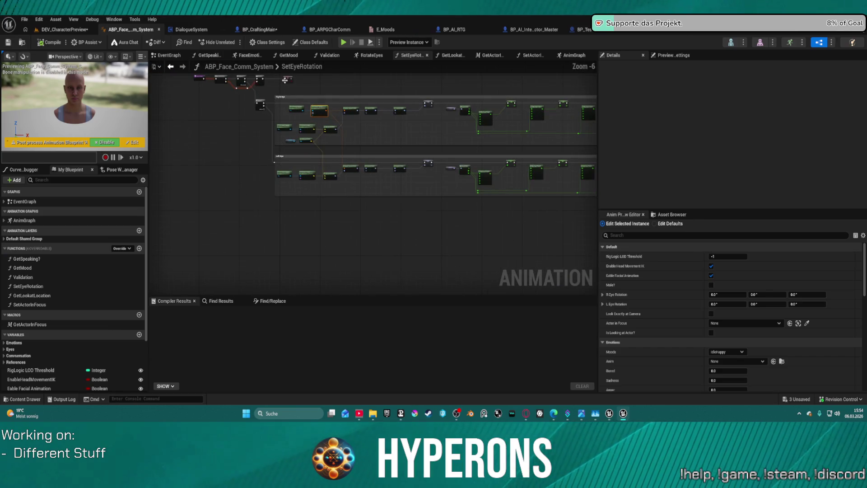
{"action": "mouse_move", "coordinate": [280, 82]}
{"action": "left_mouse_down"}
{"action": "mouse_move", "coordinate": [299, 104]}
{"action": "mouse_move", "coordinate": [443, 193]}
{"action": "left_mouse_up"}
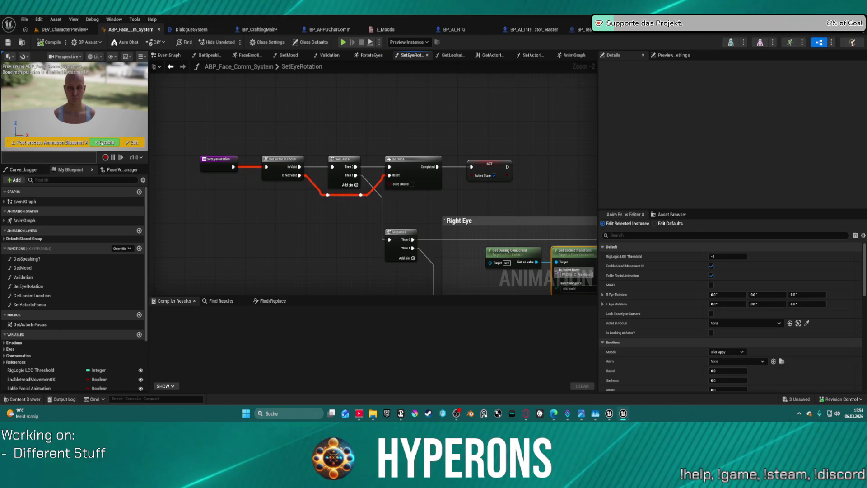
{"action": "left_click", "coordinate": [102, 143]}
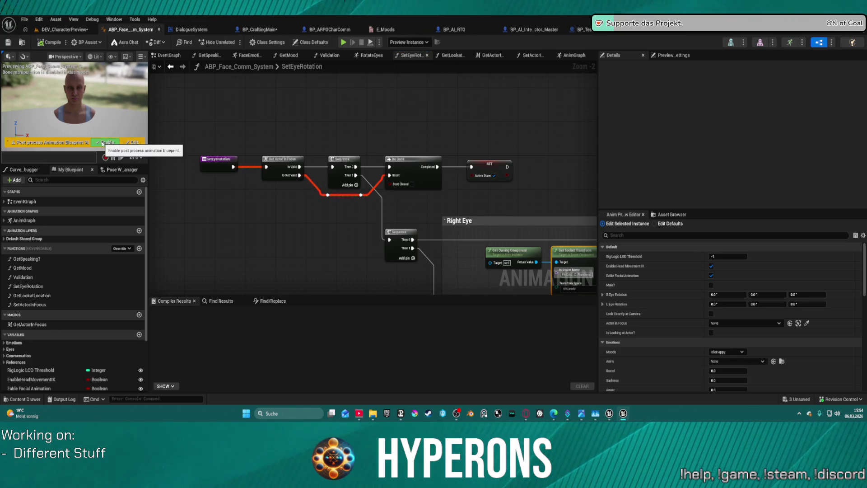
{"action": "left_click", "coordinate": [103, 143]}
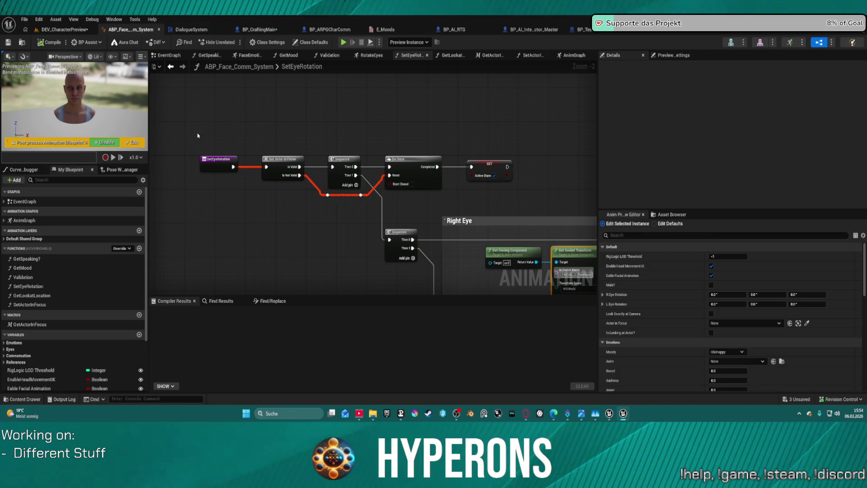
{"action": "left_click", "coordinate": [215, 159]}
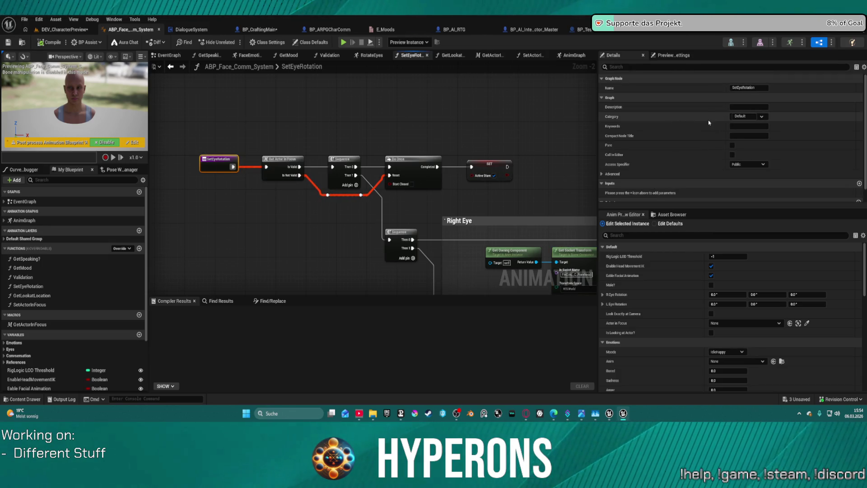
{"action": "scroll", "coordinate": [765, 166], "scroll_direction": "down", "scroll_amount": 1}
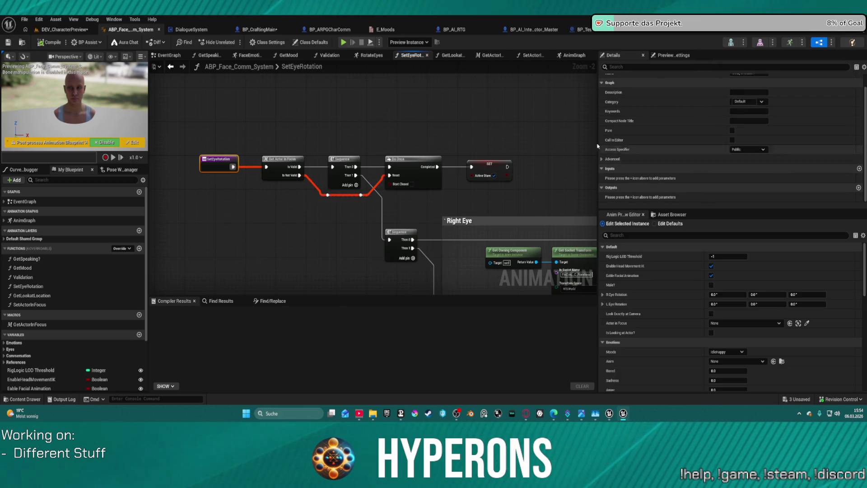
{"action": "left_click", "coordinate": [573, 55]}
{"action": "scroll", "coordinate": [452, 191], "scroll_direction": "down", "scroll_amount": 3}
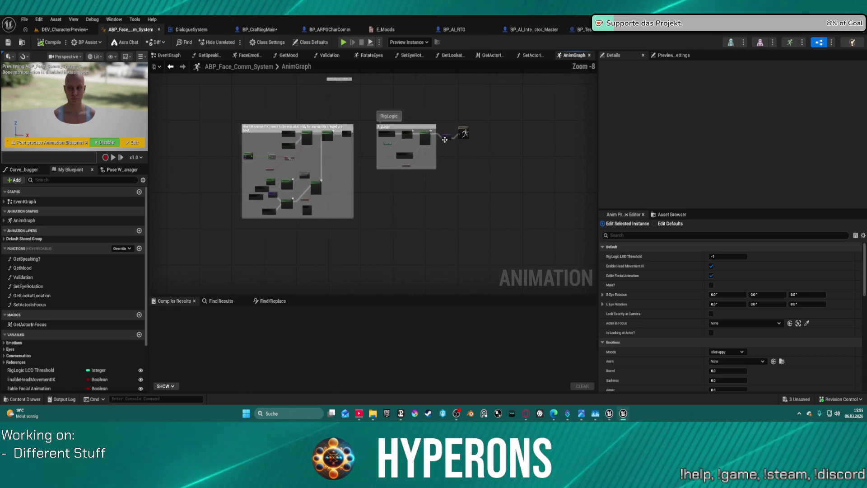
- Inspect the FaceEmotions layer node and AnimGraph comment boxes, then switch to the Skeleton editor
{"action": "scroll", "coordinate": [452, 190], "scroll_direction": "up", "scroll_amount": 4}
{"action": "scroll", "coordinate": [453, 191], "scroll_direction": "up", "scroll_amount": 1}
{"action": "left_click", "coordinate": [357, 211]}
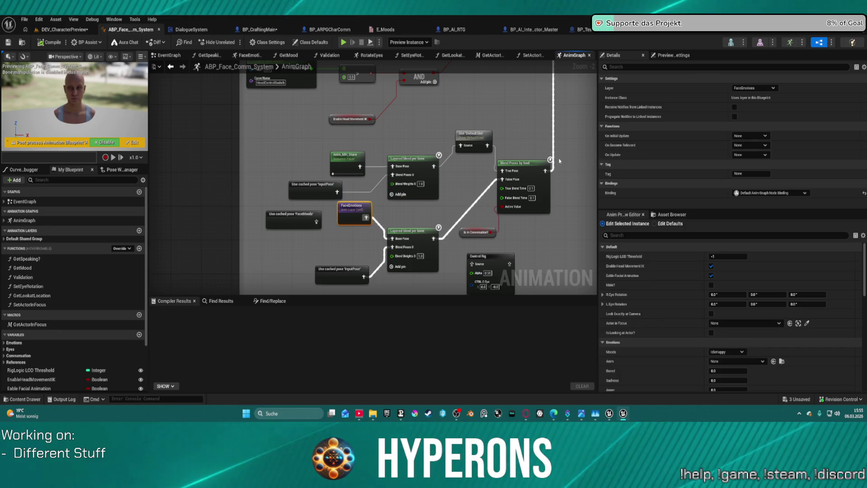
{"action": "scroll", "coordinate": [543, 184], "scroll_direction": "down", "scroll_amount": 3}
{"action": "mouse_move", "coordinate": [543, 184]}
{"action": "left_mouse_down"}
{"action": "mouse_move", "coordinate": [445, 207]}
{"action": "mouse_move", "coordinate": [436, 235]}
{"action": "mouse_move", "coordinate": [414, 238]}
{"action": "left_mouse_up"}
{"action": "scroll", "coordinate": [319, 251], "scroll_direction": "up", "scroll_amount": 4}
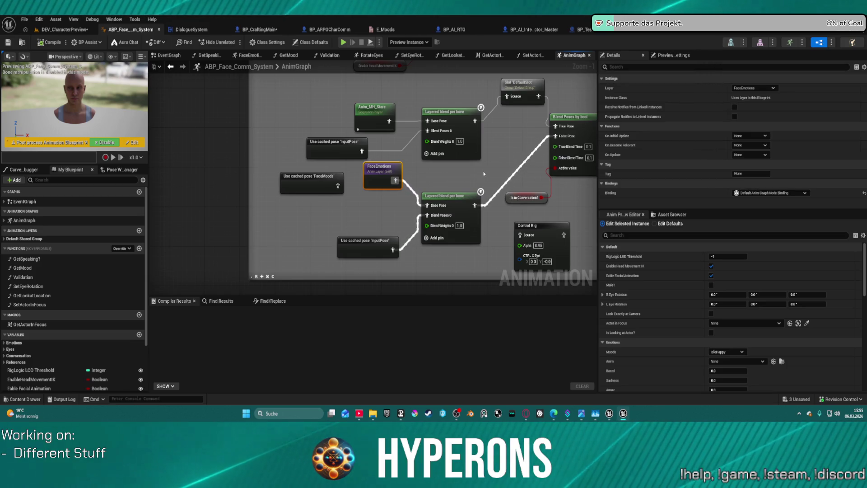
{"action": "scroll", "coordinate": [480, 175], "scroll_direction": "down", "scroll_amount": 3}
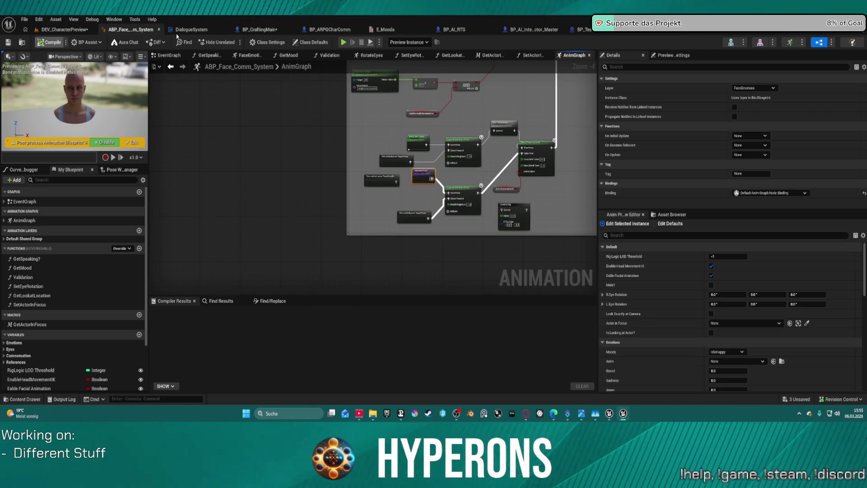
{"action": "left_click", "coordinate": [729, 42]}
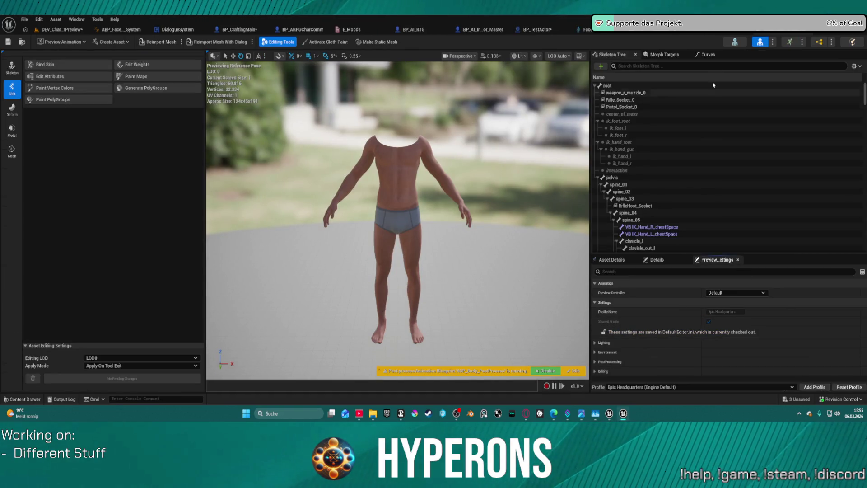
- Preview the happy, sad, surprise, Full_Emotion_NoMouth_spectrum and Full_Emotion_spectrum facial animations on the framed head
{"action": "left_click", "coordinate": [789, 41]}
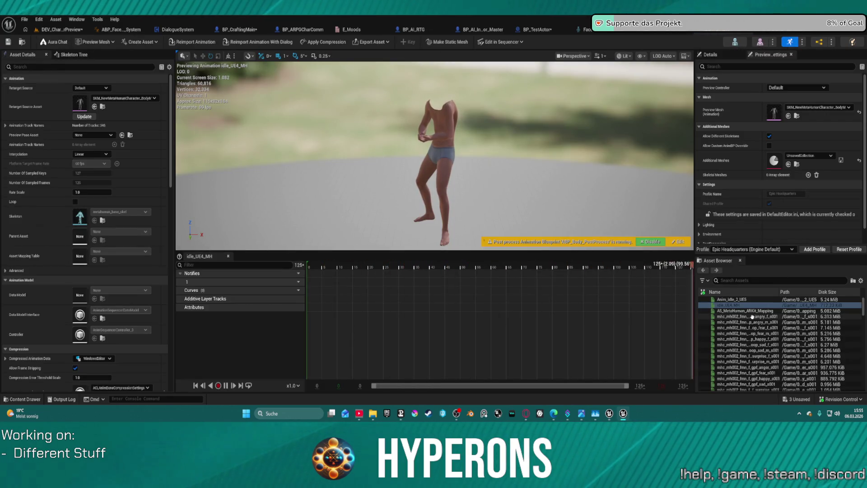
{"action": "left_click", "coordinate": [750, 338]}
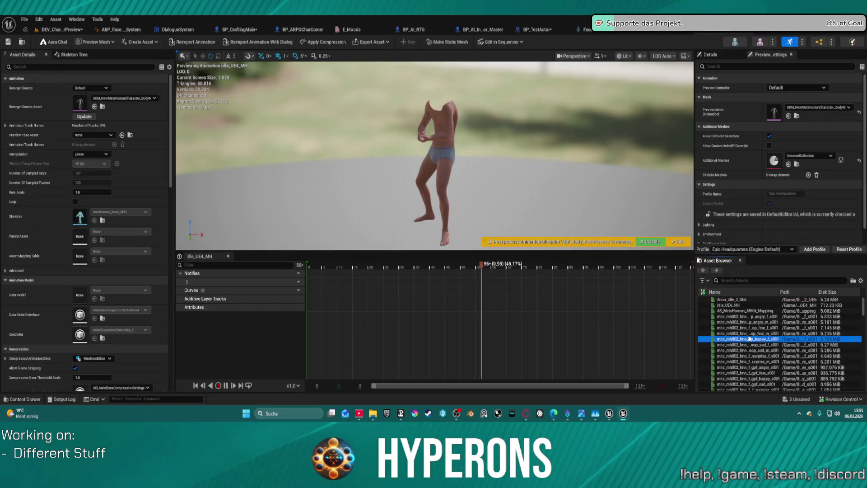
{"action": "left_click", "coordinate": [726, 345]}
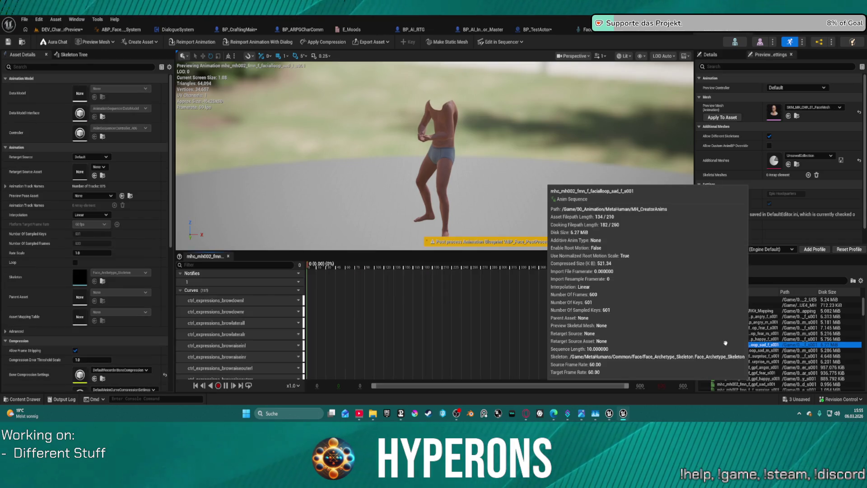
{"action": "scroll", "coordinate": [466, 70], "scroll_direction": "up", "scroll_amount": 3}
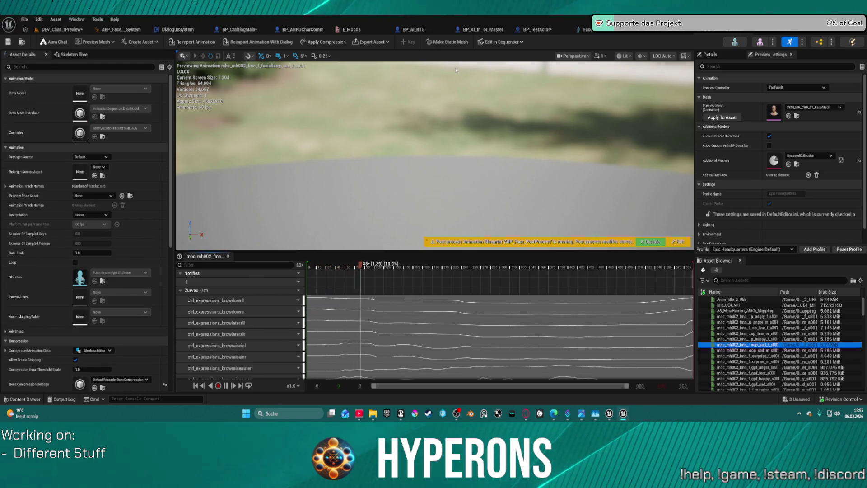
{"action": "left_click", "coordinate": [475, 164]}
{"action": "key", "text": "f"}
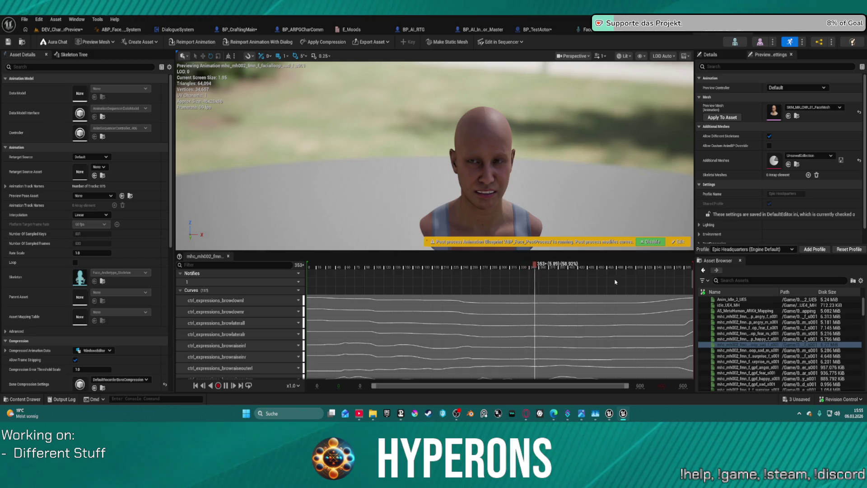
{"action": "scroll", "coordinate": [764, 355], "scroll_direction": "down", "scroll_amount": 2}
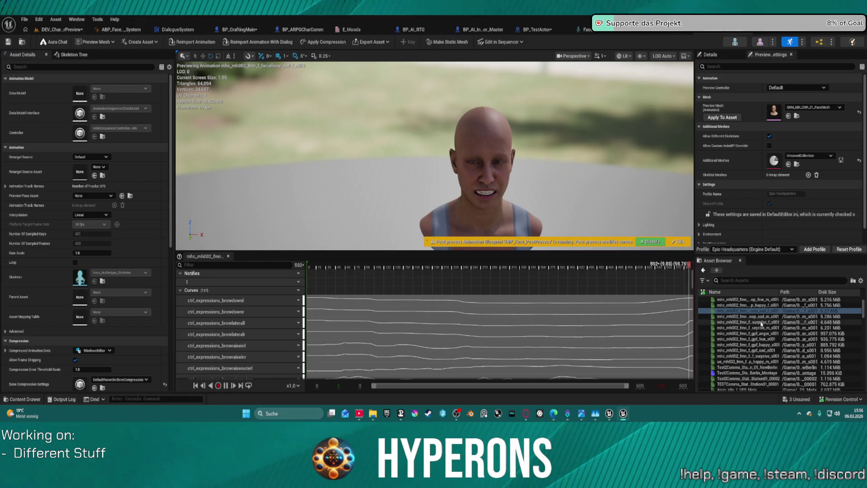
{"action": "left_click", "coordinate": [759, 356]}
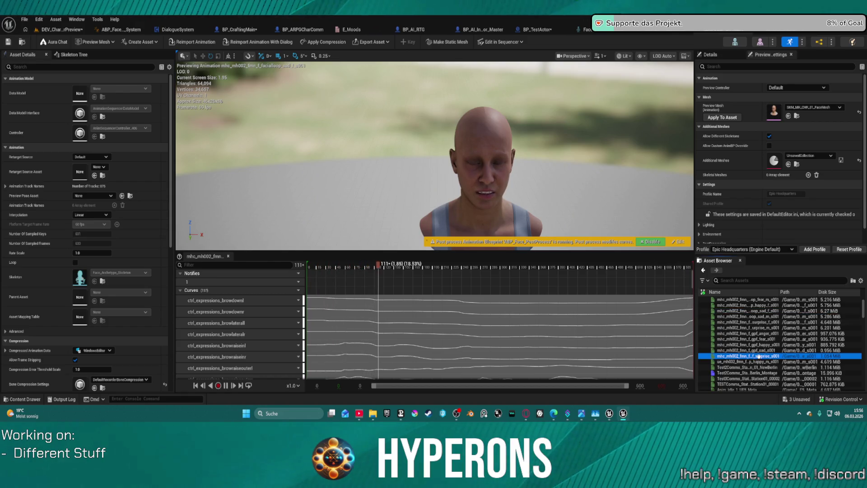
{"action": "scroll", "coordinate": [769, 347], "scroll_direction": "down", "scroll_amount": 2}
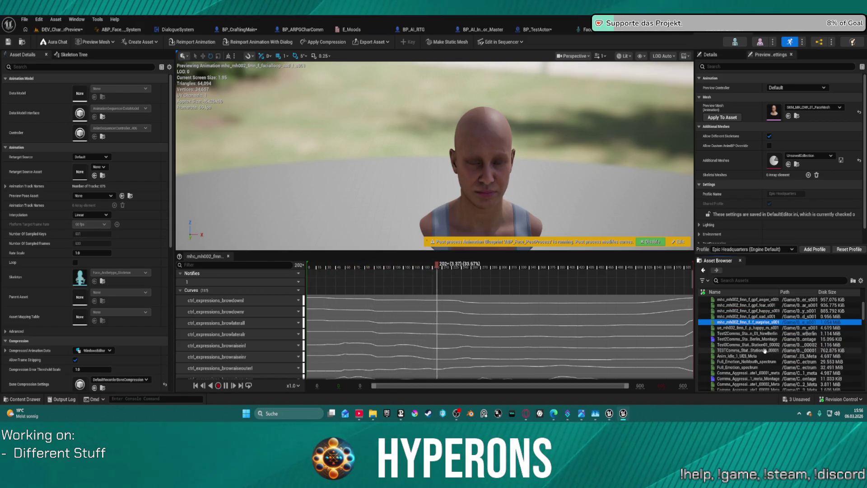
{"action": "left_click", "coordinate": [738, 362]}
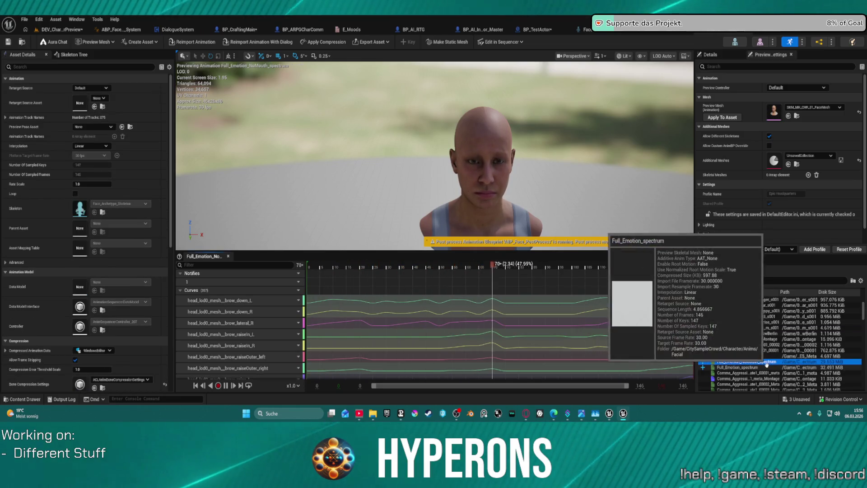
{"action": "left_click", "coordinate": [760, 369]}
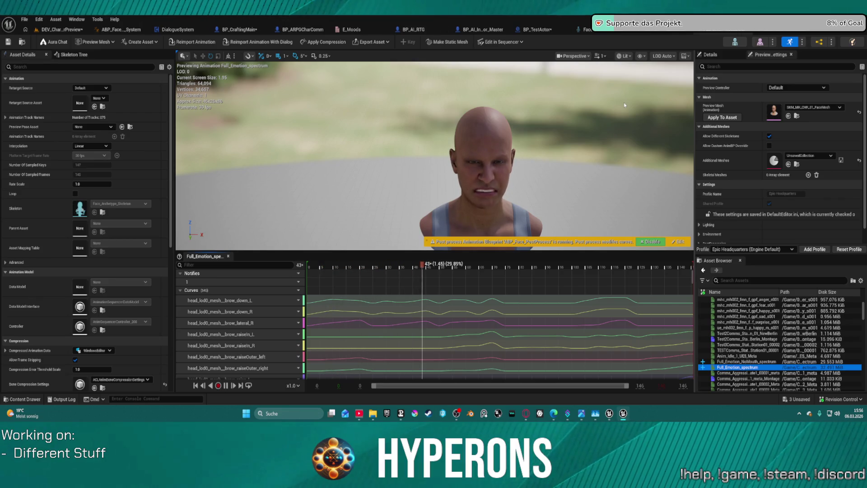
{"action": "left_click", "coordinate": [130, 30]}
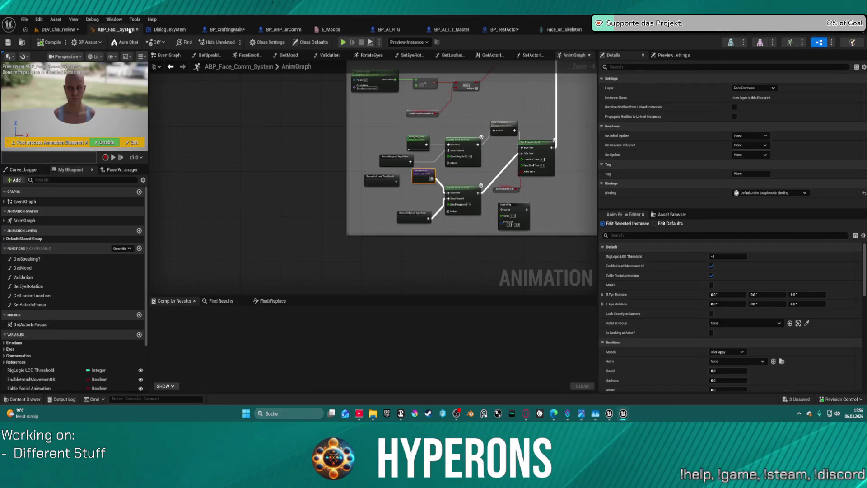
- Browse to MetaHuman/MH_CreatorAnims and open AS_MH_Neutral_Run_Loop_RL for preview
{"action": "left_click", "coordinate": [22, 42]}
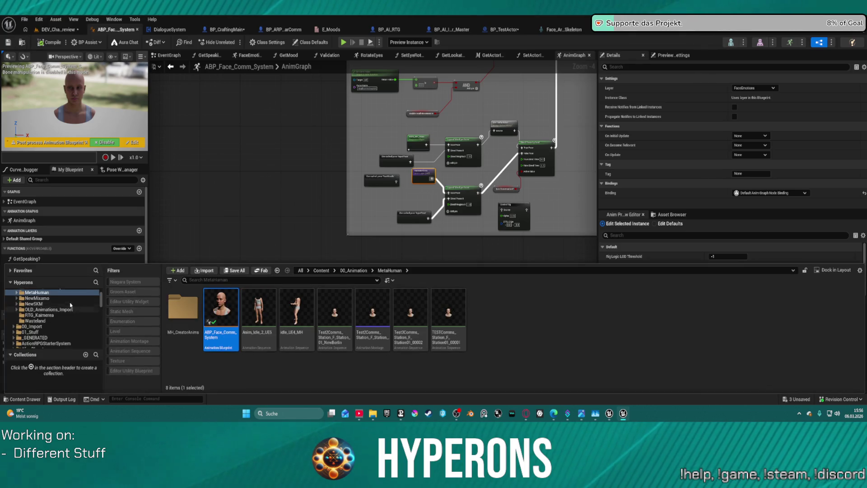
{"action": "right_click", "coordinate": [36, 292]}
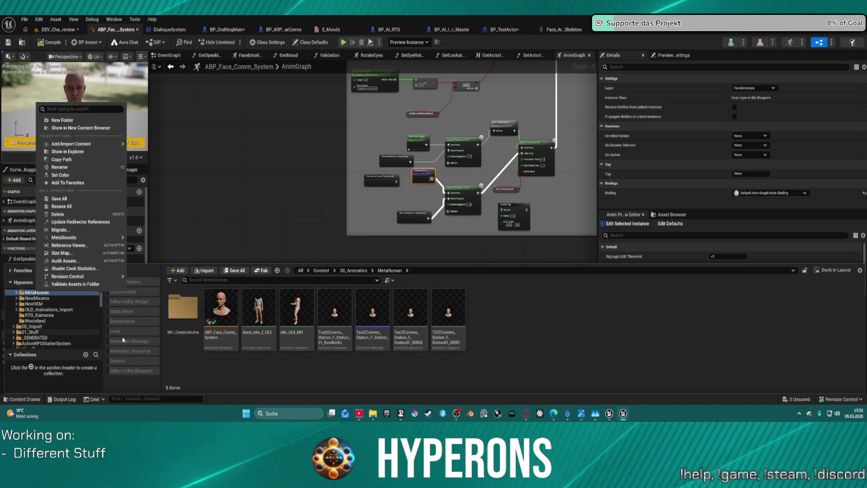
{"action": "left_click", "coordinate": [229, 375]}
{"action": "scroll", "coordinate": [67, 319], "scroll_direction": "up", "scroll_amount": 2}
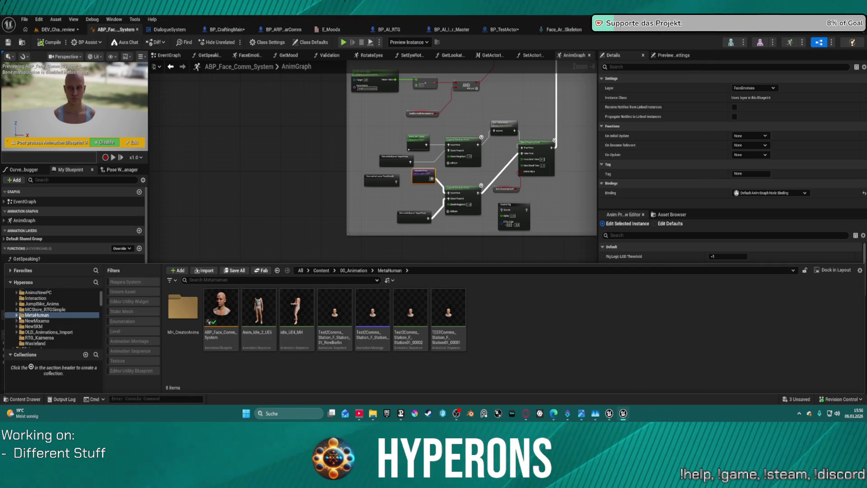
{"action": "double_click", "coordinate": [38, 315]}
{"action": "left_click", "coordinate": [44, 322]}
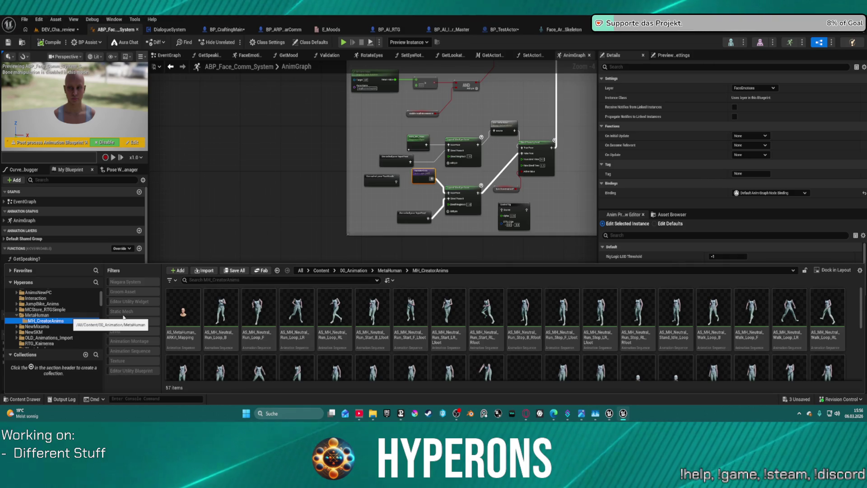
{"action": "scroll", "coordinate": [601, 316], "scroll_direction": "down", "scroll_amount": 2}
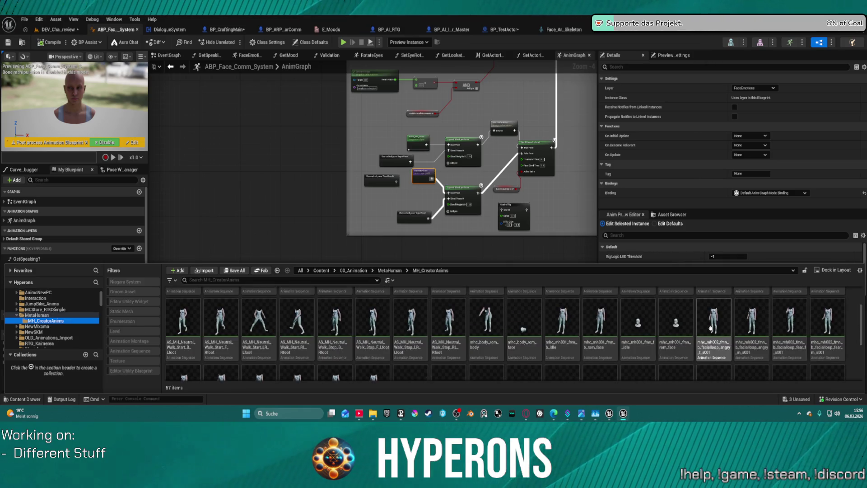
{"action": "scroll", "coordinate": [536, 311], "scroll_direction": "up", "scroll_amount": 2}
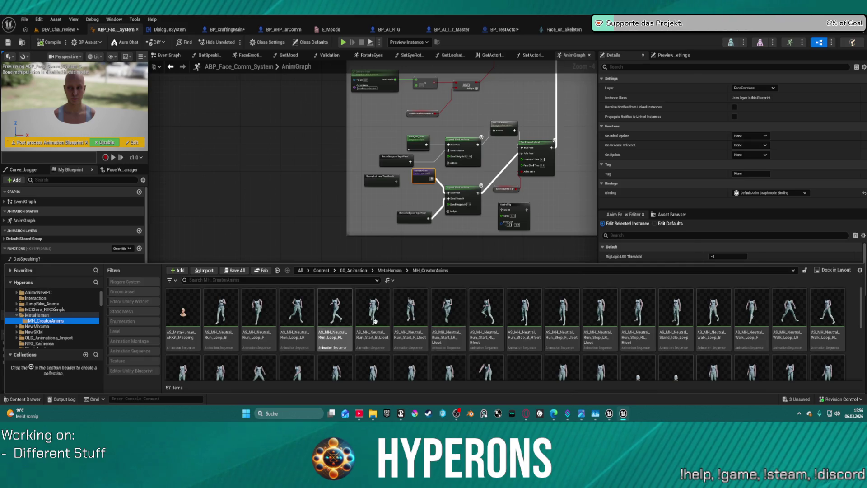
{"action": "left_click", "coordinate": [338, 315]}
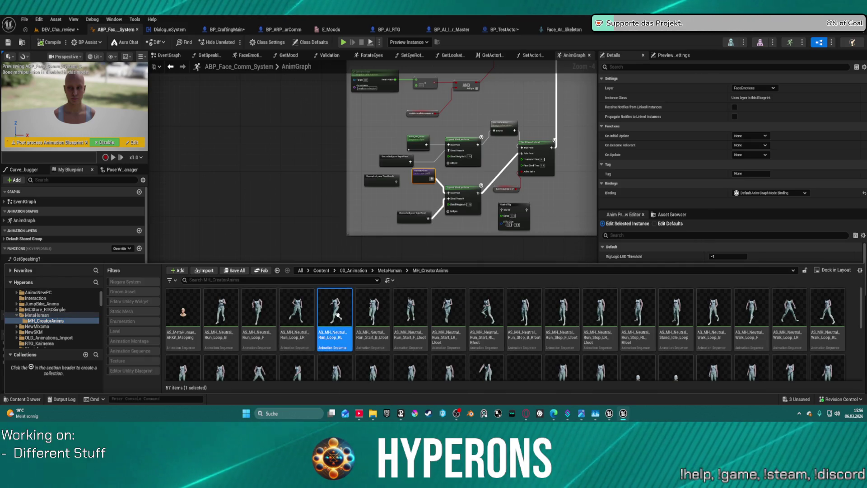
{"action": "double_click", "coordinate": [338, 315]}
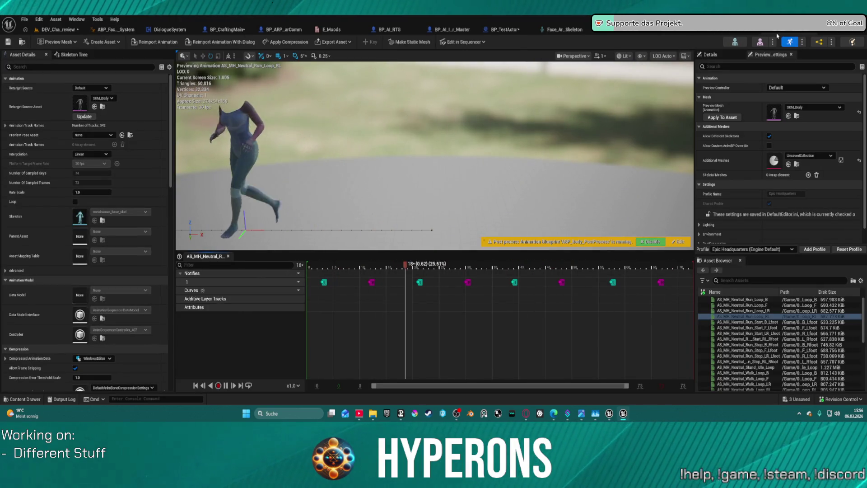
{"action": "left_click", "coordinate": [760, 41]}
- Scroll through MH_CreatorAnims in the Content Drawer, then show the MetaHuman folder's eight assets
{"action": "key", "text": "ctrl+space"}
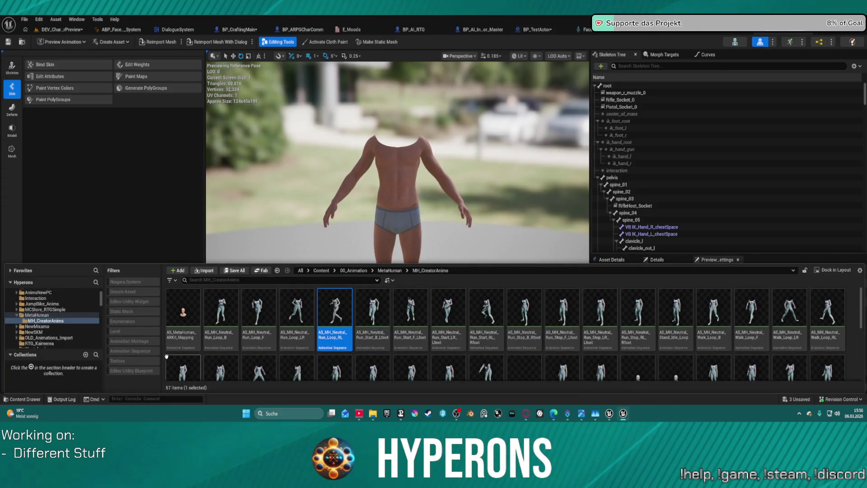
{"action": "scroll", "coordinate": [62, 320], "scroll_direction": "up", "scroll_amount": 2}
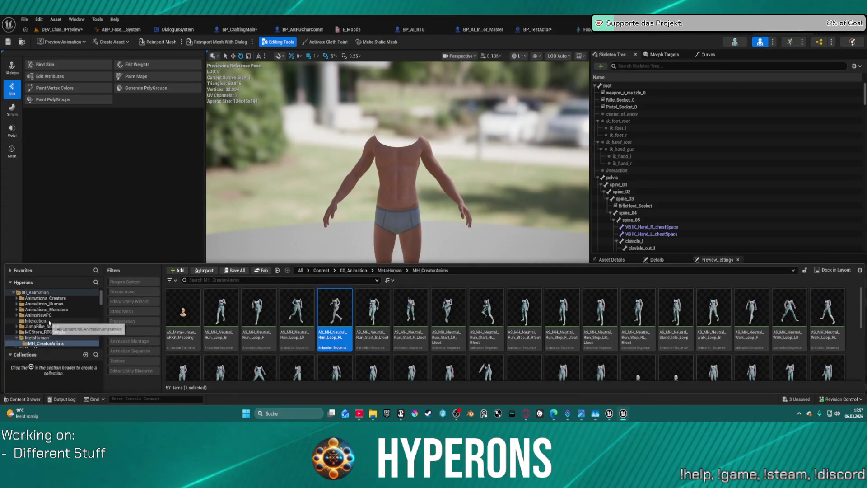
{"action": "scroll", "coordinate": [62, 320], "scroll_direction": "down", "scroll_amount": 2}
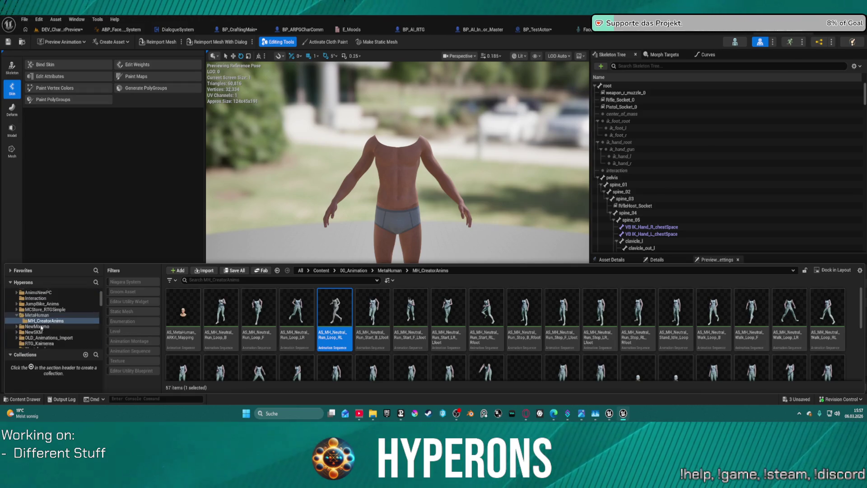
{"action": "scroll", "coordinate": [253, 316], "scroll_direction": "down", "scroll_amount": 1}
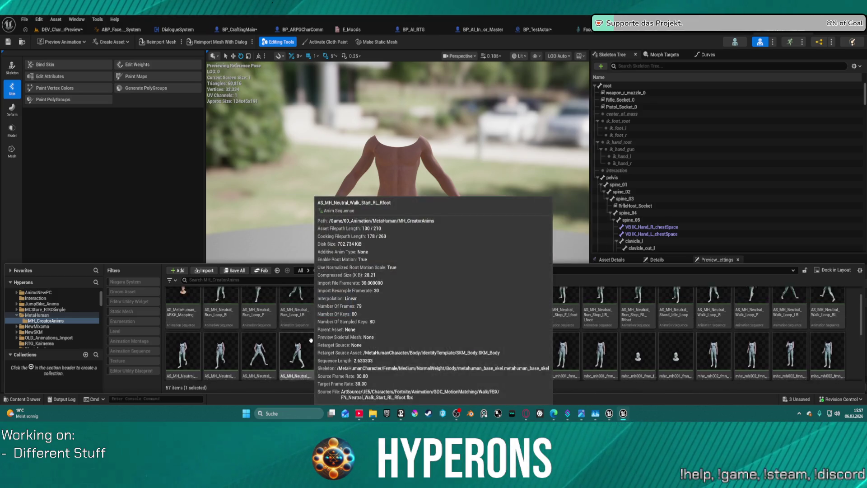
{"action": "scroll", "coordinate": [240, 331], "scroll_direction": "up", "scroll_amount": 1}
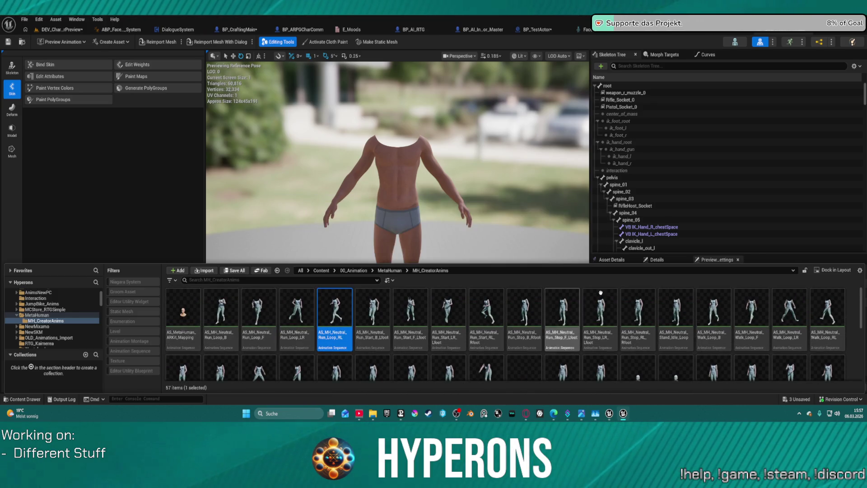
{"action": "scroll", "coordinate": [673, 320], "scroll_direction": "down", "scroll_amount": 1}
{"action": "scroll", "coordinate": [676, 314], "scroll_direction": "down", "scroll_amount": 1}
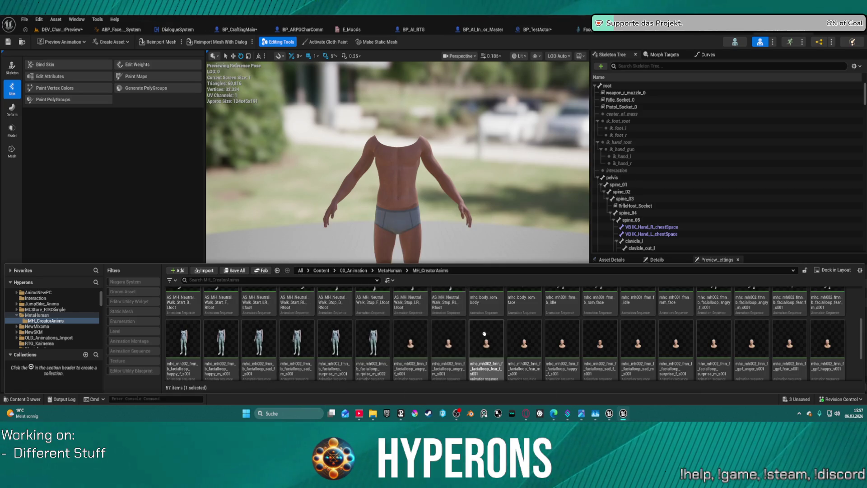
{"action": "scroll", "coordinate": [664, 325], "scroll_direction": "down", "scroll_amount": 1}
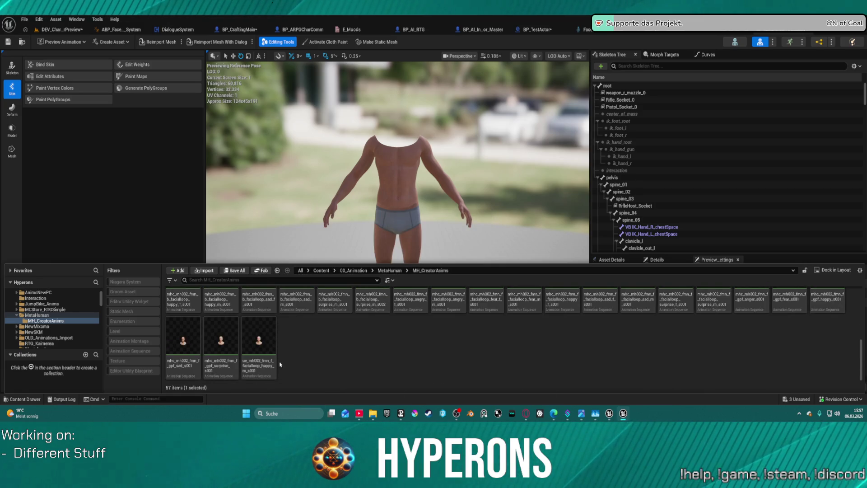
{"action": "scroll", "coordinate": [243, 348], "scroll_direction": "up", "scroll_amount": 2}
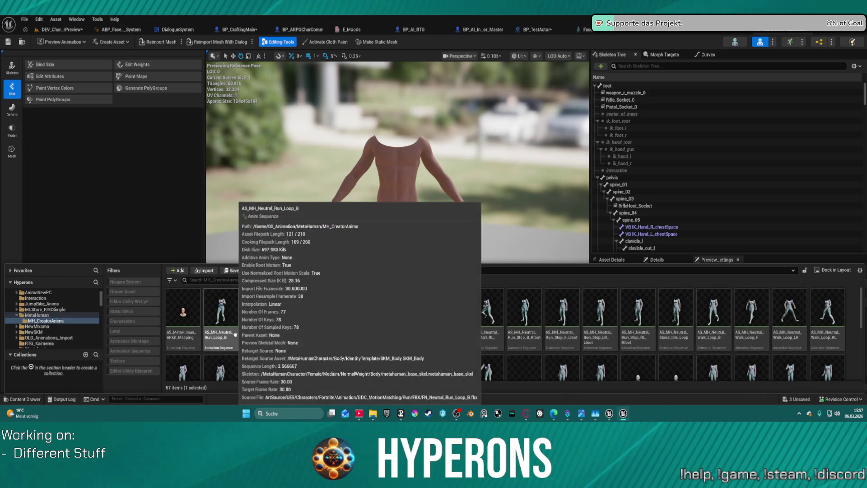
{"action": "left_click", "coordinate": [44, 316]}
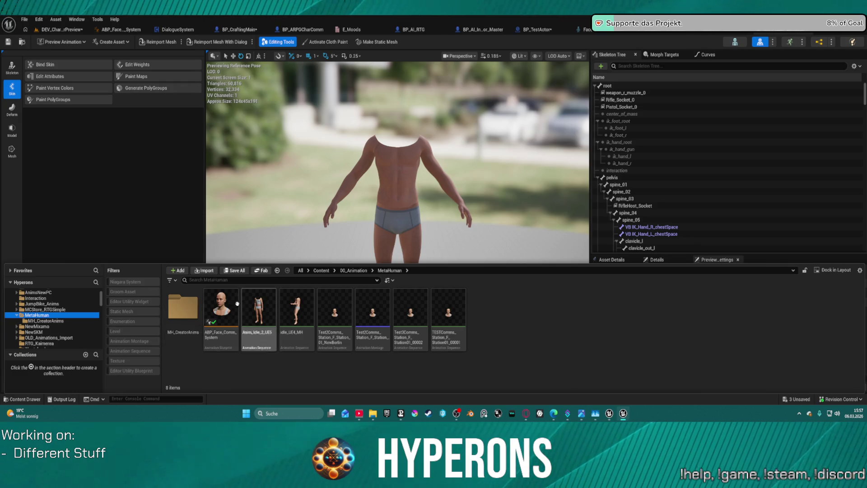
- Resave all MetaHuman folder assets, checking out Anim_Idle_2_UE5 and idle_UE4_MH so they save
{"action": "right_click", "coordinate": [41, 315]}
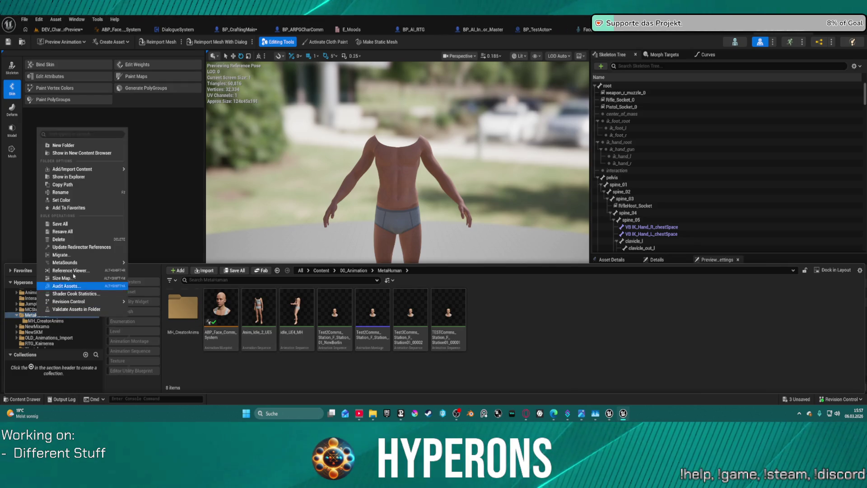
{"action": "left_click", "coordinate": [82, 233]}
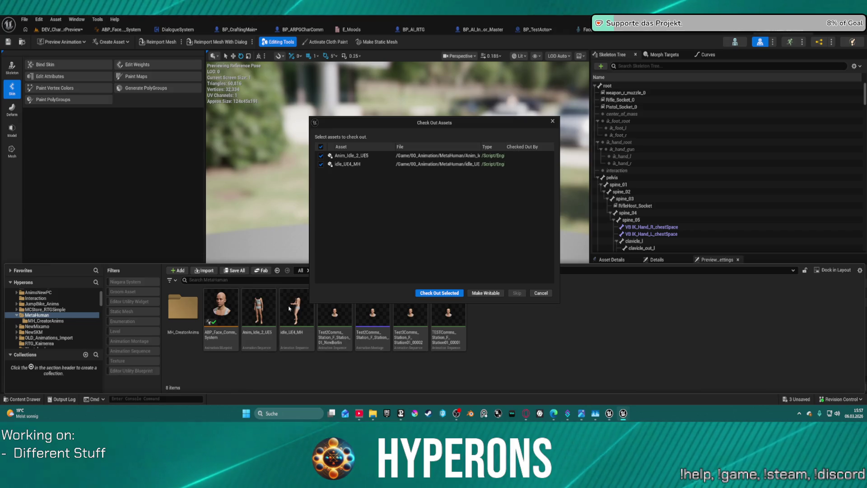
{"action": "left_click", "coordinate": [441, 294]}
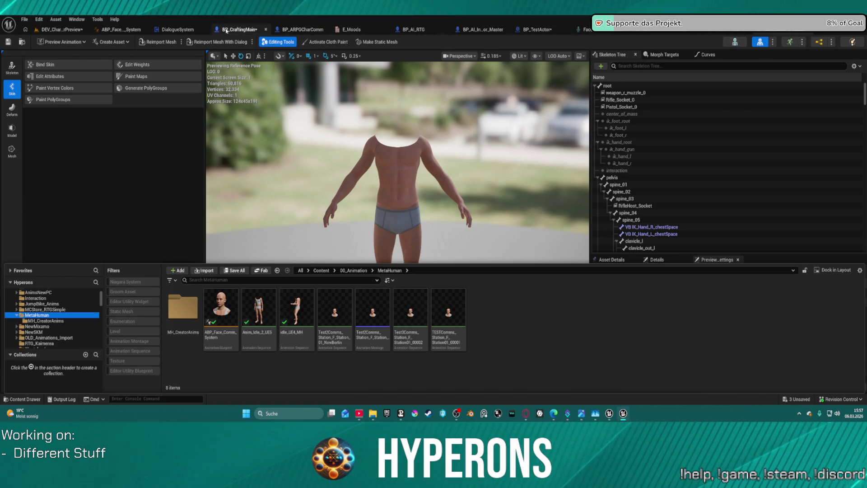
- In BP_CraftingMain, review the Face mesh's available anim classes without changing it
{"action": "left_click", "coordinate": [226, 31]}
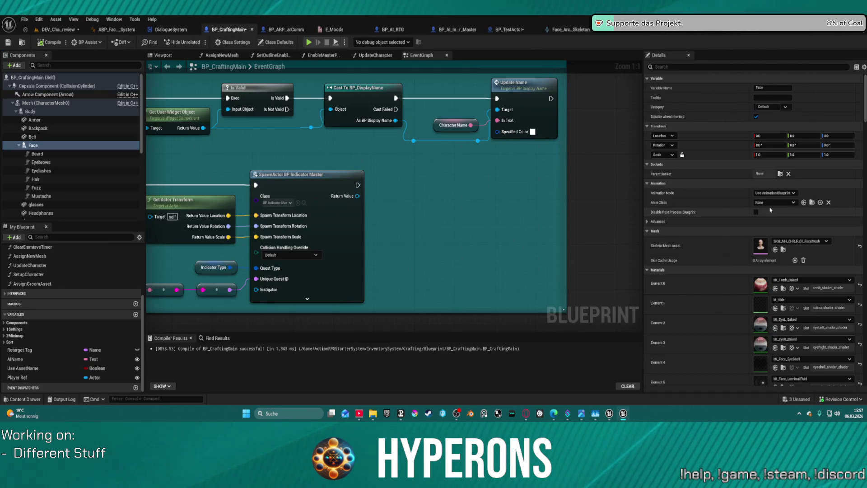
{"action": "left_click", "coordinate": [788, 202]}
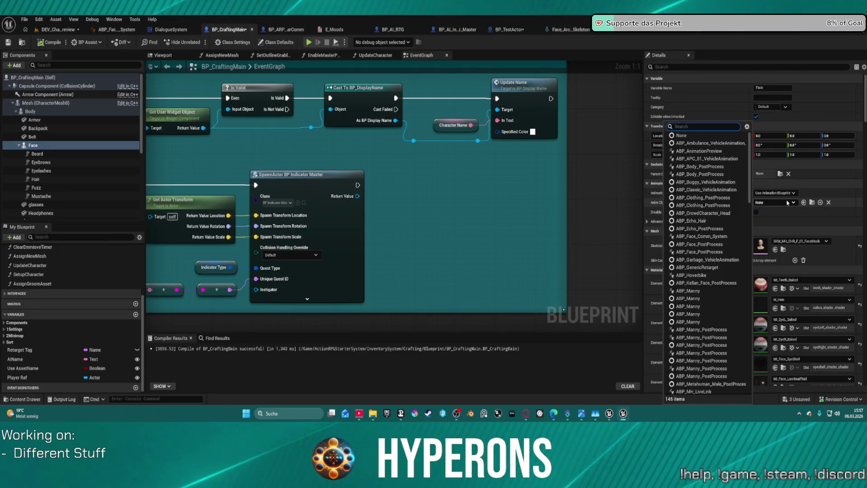
{"action": "key", "text": "Escape"}
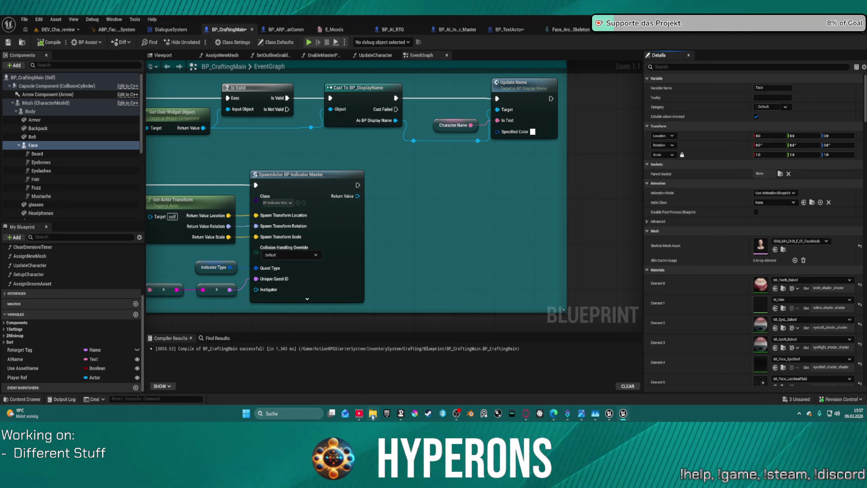
- Browse Character/Anims/Facial in the Content Drawer, then return to the ABP_Face_Comm_System AnimGraph
{"action": "left_click", "coordinate": [21, 43]}
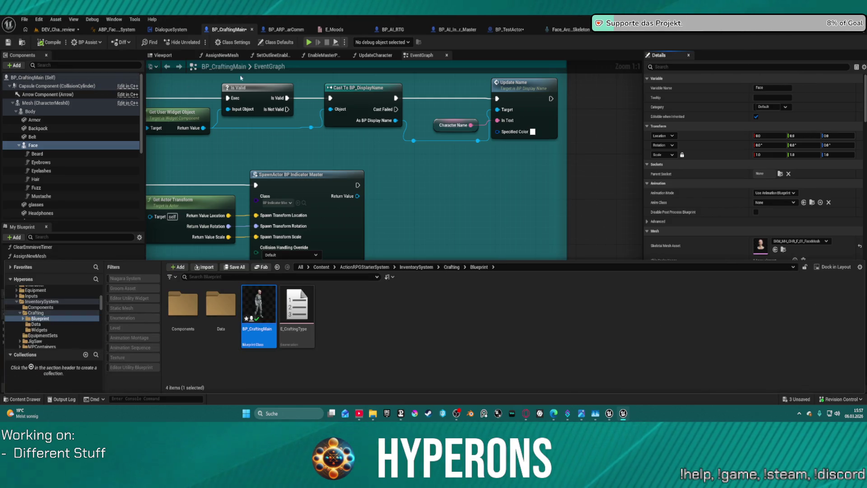
{"action": "left_click", "coordinate": [670, 33]}
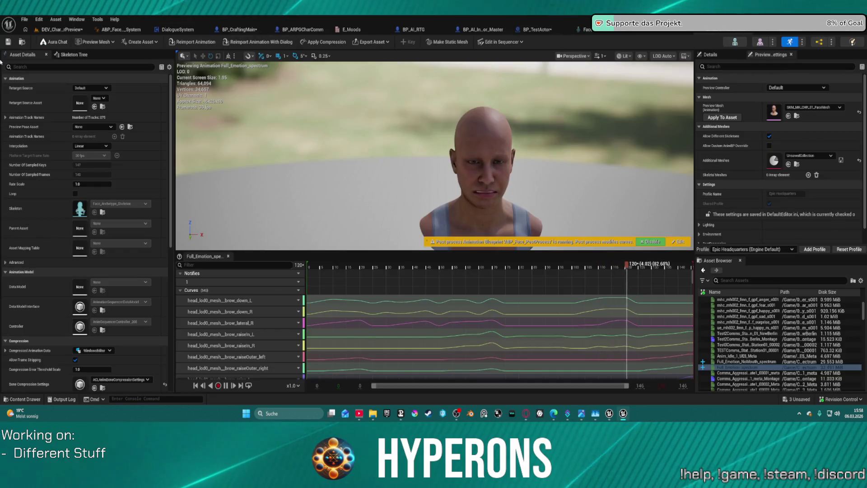
{"action": "key", "text": "ctrl+space"}
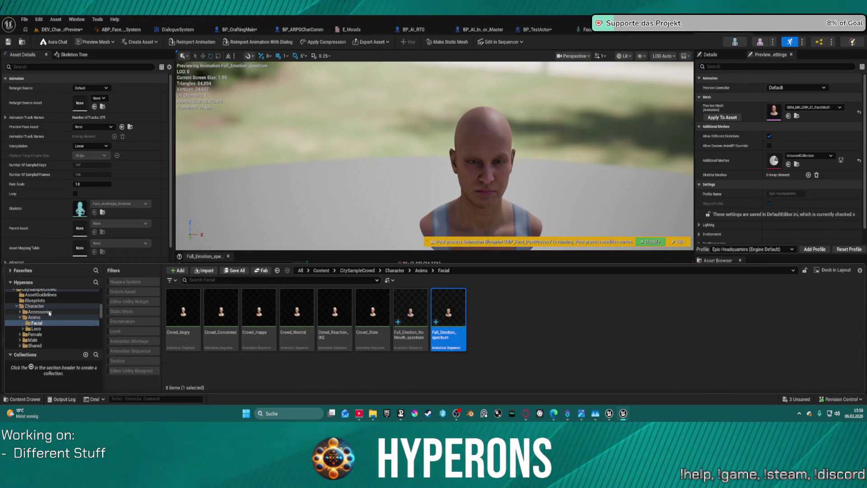
{"action": "left_click", "coordinate": [35, 307]}
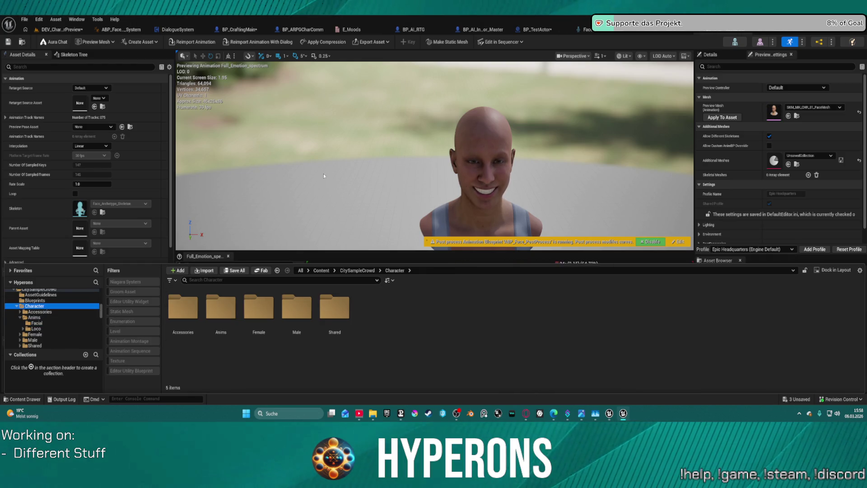
{"action": "left_click", "coordinate": [42, 329]}
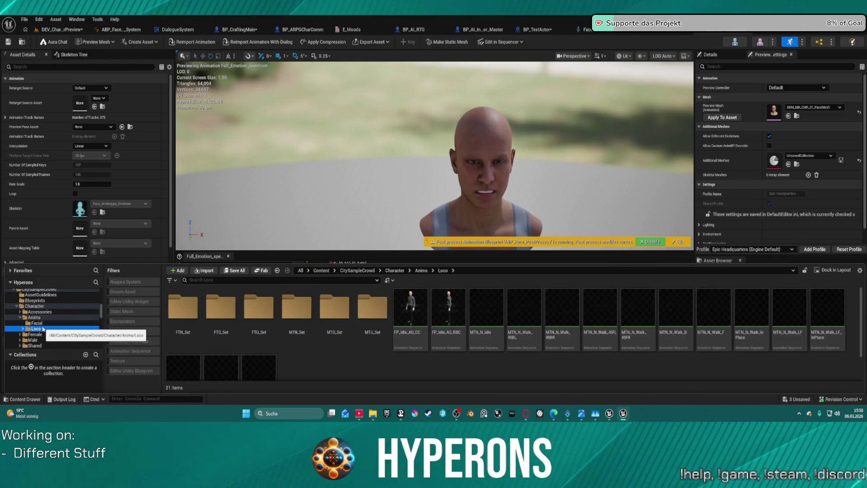
{"action": "left_click", "coordinate": [38, 324]}
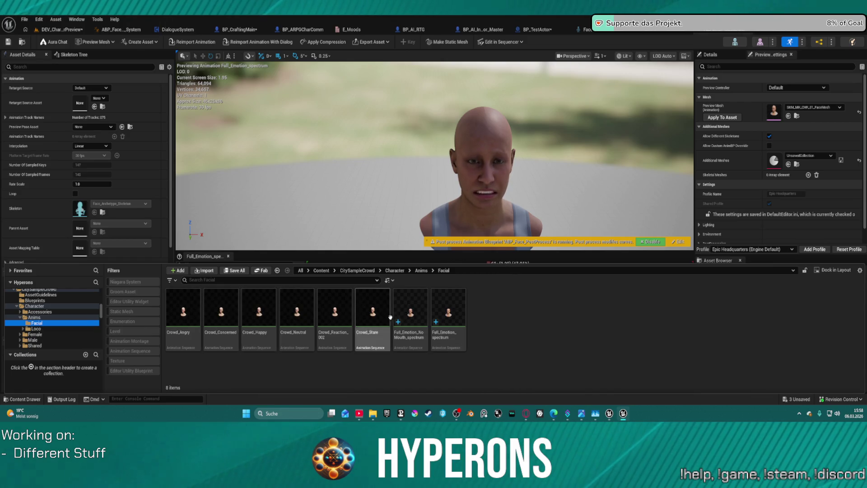
{"action": "left_click", "coordinate": [118, 29]}
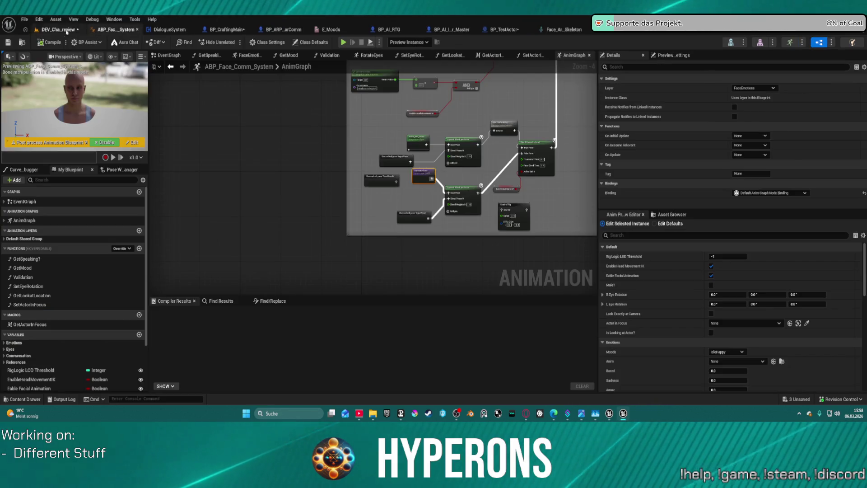
- Assign ABP_Face_Comm_System as the Face mesh's anim class in BP_CraftingMain and save
{"action": "left_click", "coordinate": [57, 29]}
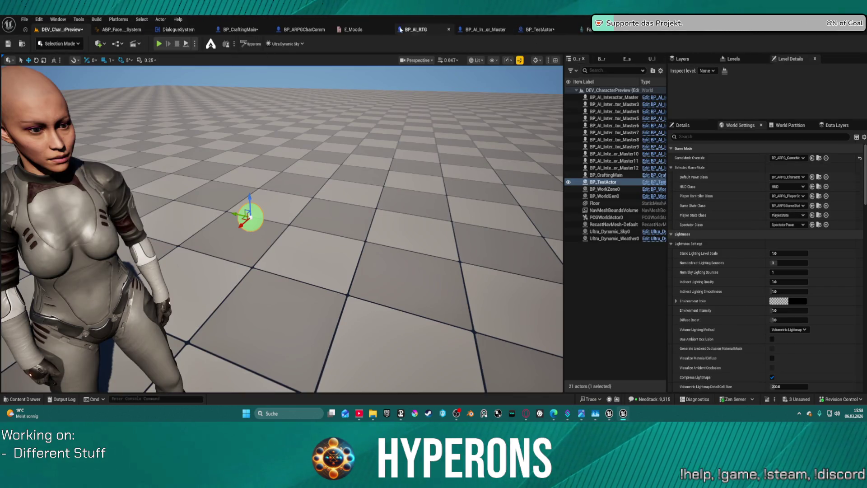
{"action": "left_click", "coordinate": [259, 30]}
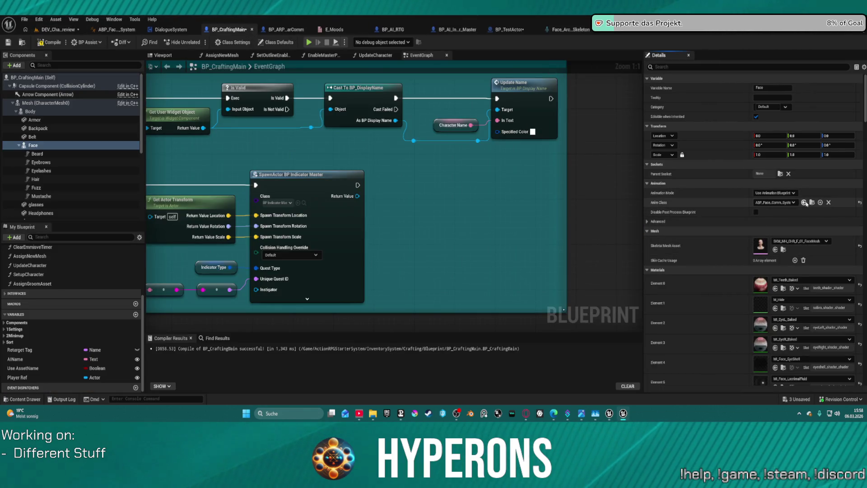
{"action": "left_click", "coordinate": [8, 42]}
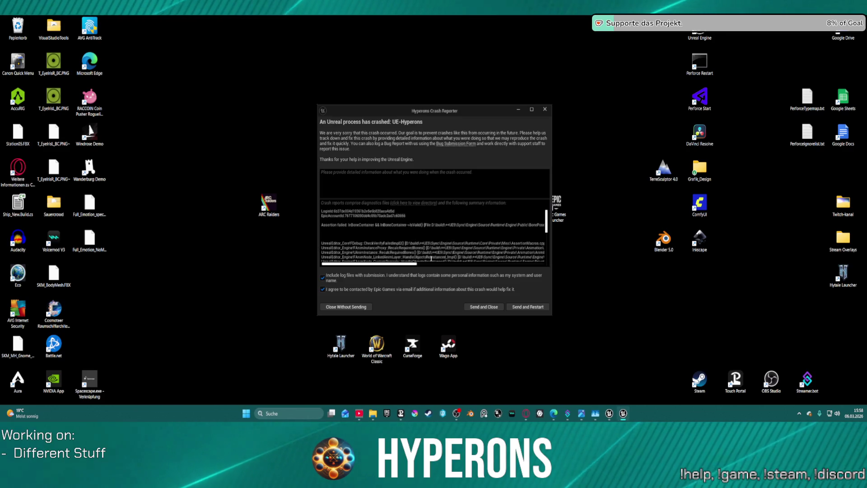
- Review the crash callstack, then send the report and close the Crash Reporter
{"action": "scroll", "coordinate": [427, 248], "scroll_direction": "down", "scroll_amount": 2}
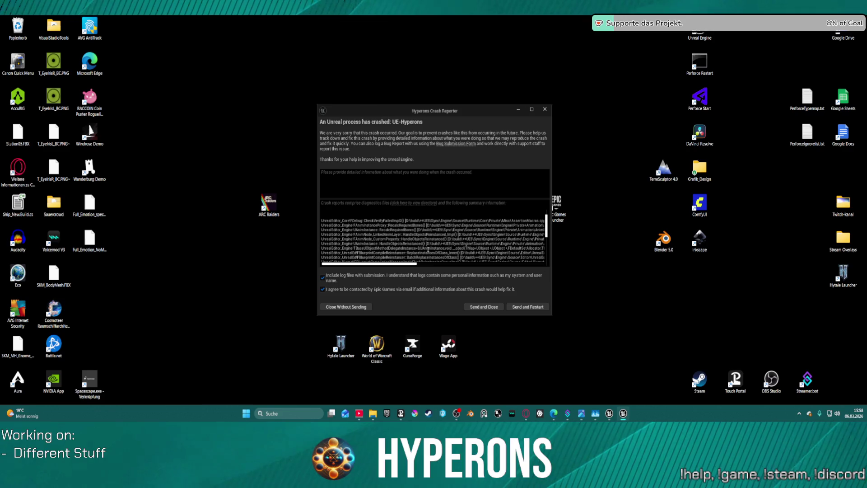
{"action": "scroll", "coordinate": [428, 249], "scroll_direction": "down", "scroll_amount": 5}
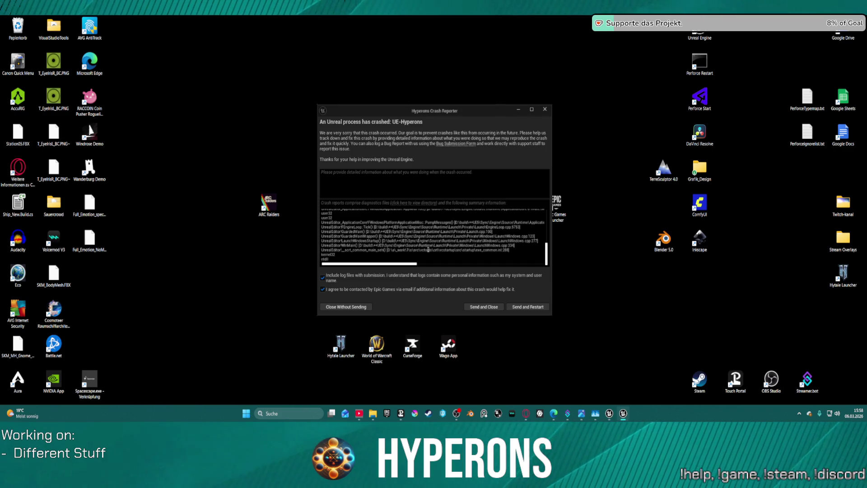
{"action": "left_click", "coordinate": [495, 308]}
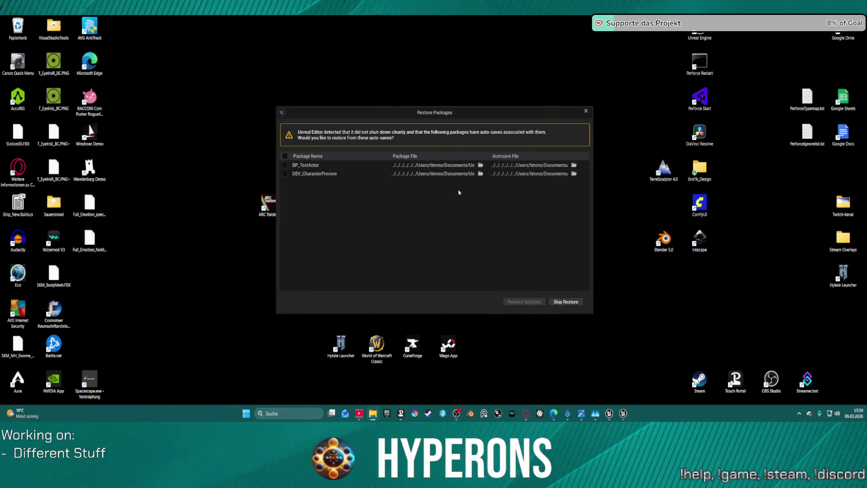
- Select both BP_TestActor and DEV_CharacterPreview autosaves and restore them
{"action": "left_click", "coordinate": [286, 156]}
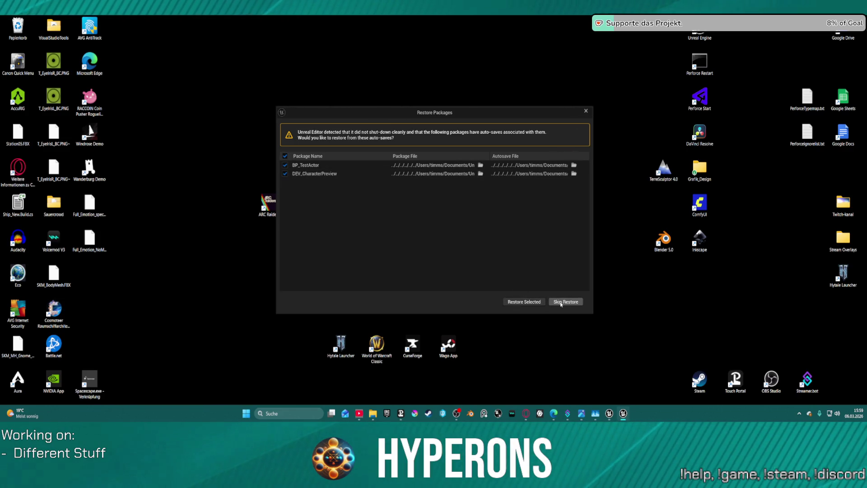
{"action": "left_click", "coordinate": [527, 302]}
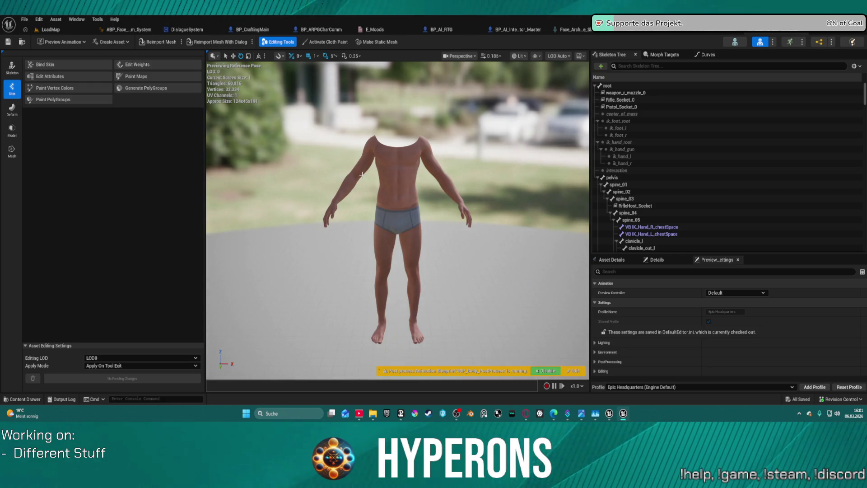
- Load the DEV_CharacterPreview level from File > Recent Levels
{"action": "left_click", "coordinate": [132, 32]}
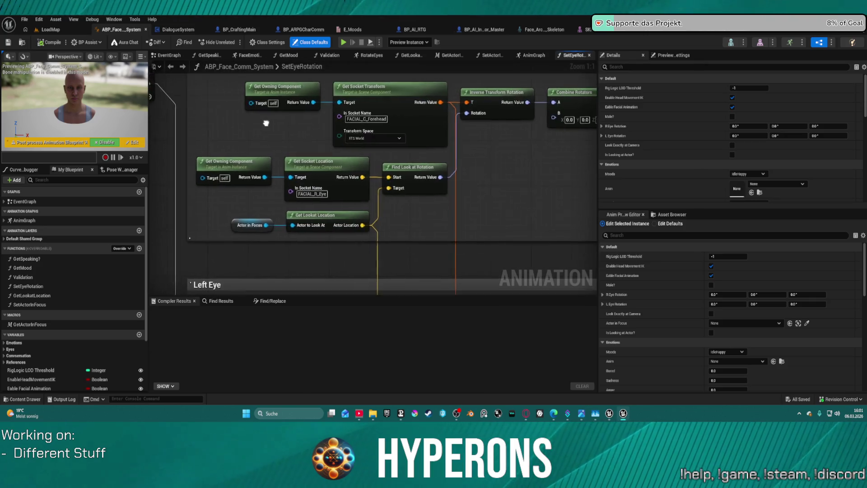
{"action": "left_click", "coordinate": [51, 30]}
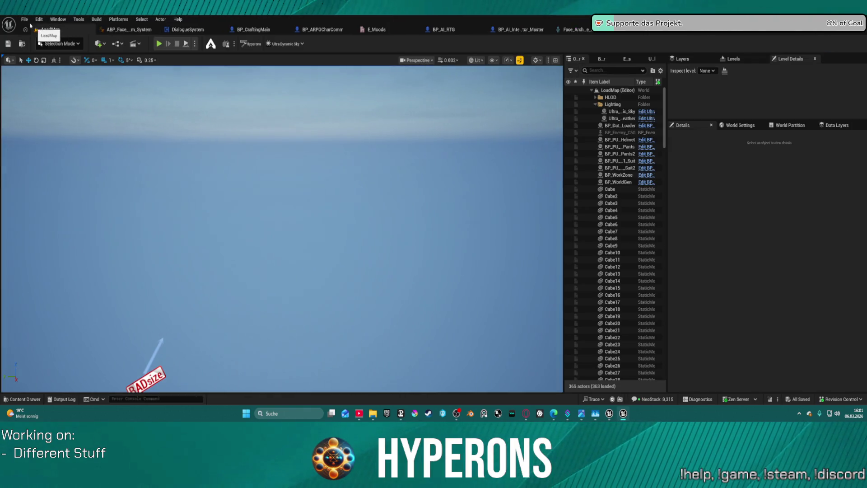
{"action": "left_click", "coordinate": [24, 19]}
{"action": "mouse_move", "coordinate": [90, 71]}
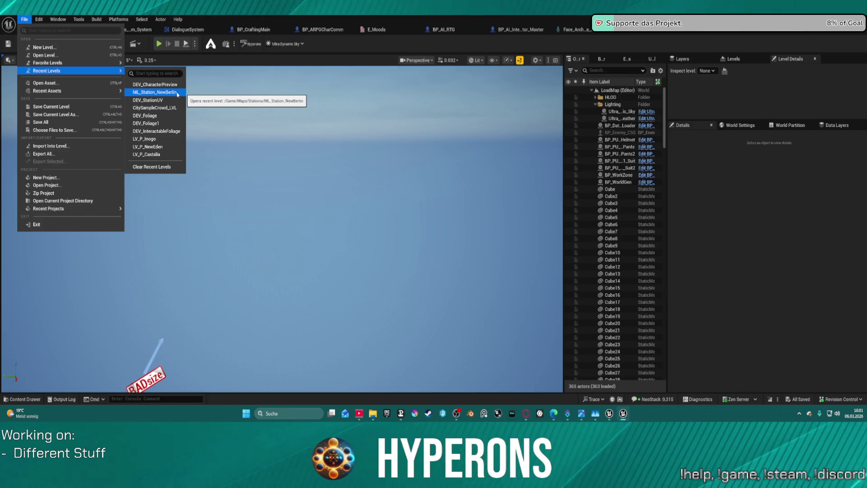
{"action": "left_click", "coordinate": [171, 87]}
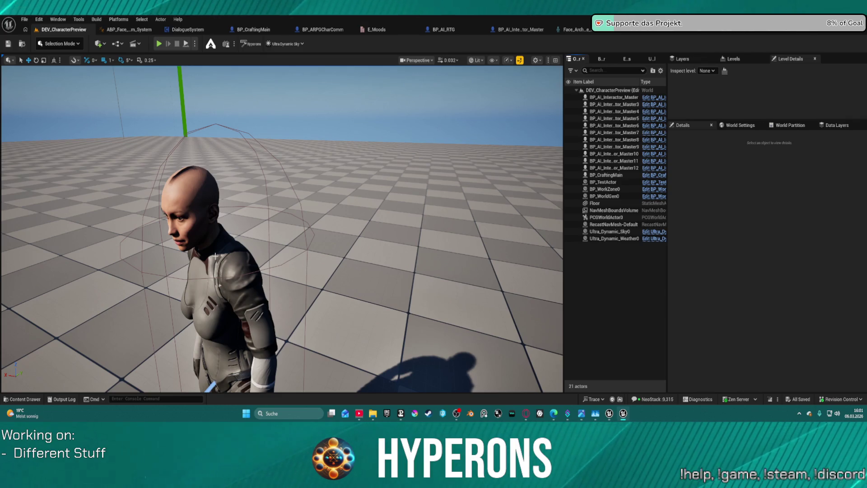
- Review the placed BP_CraftingMain's Details panel, then bring up its Blueprint editor
{"action": "left_click", "coordinate": [607, 175]}
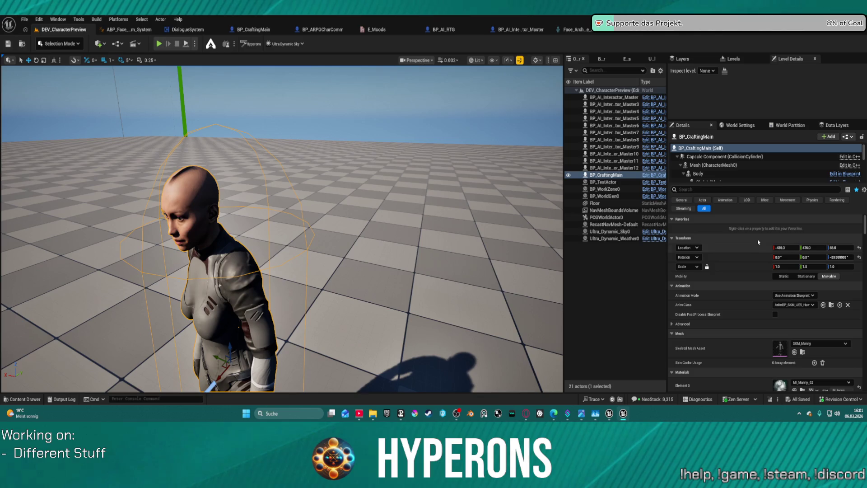
{"action": "scroll", "coordinate": [754, 331], "scroll_direction": "down", "scroll_amount": 5}
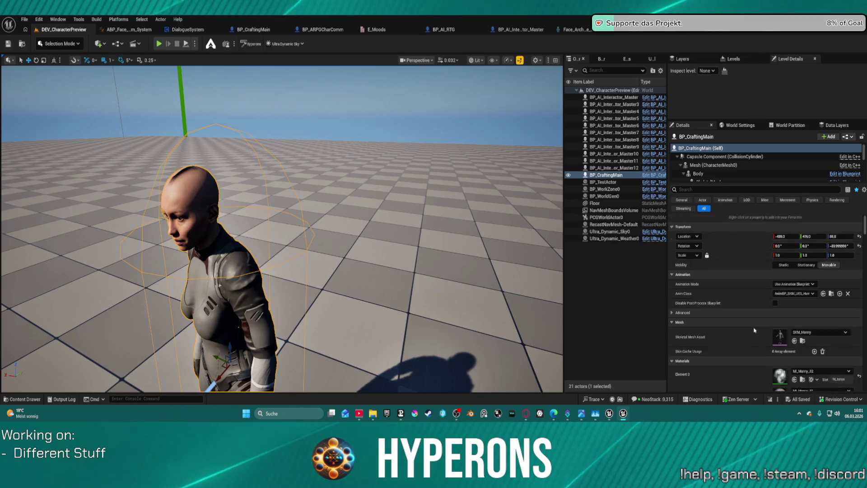
{"action": "scroll", "coordinate": [754, 330], "scroll_direction": "down", "scroll_amount": 4}
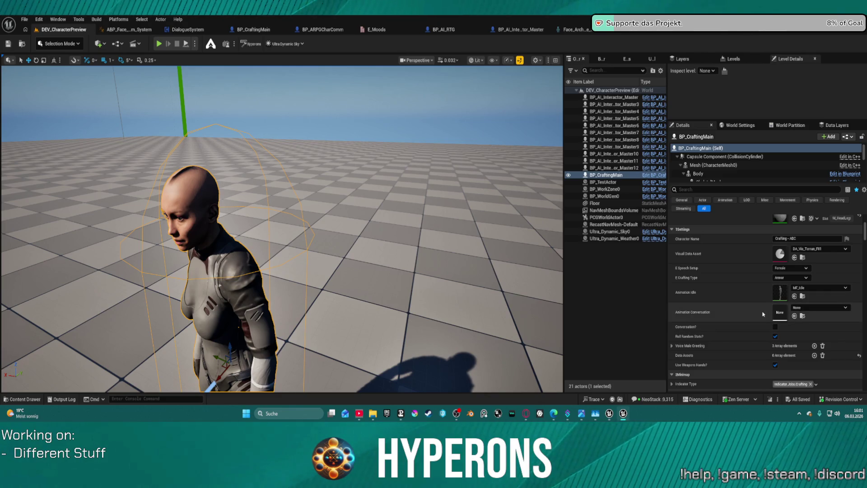
{"action": "scroll", "coordinate": [763, 314], "scroll_direction": "down", "scroll_amount": 3}
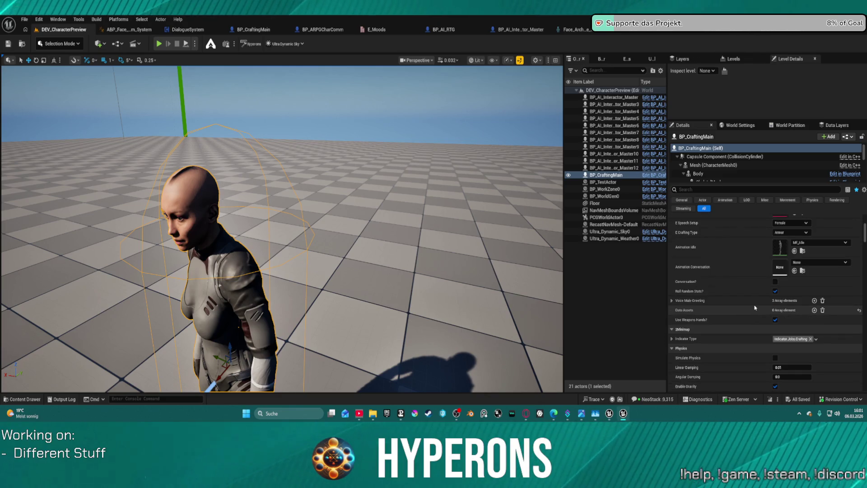
{"action": "scroll", "coordinate": [755, 308], "scroll_direction": "up", "scroll_amount": 2}
{"action": "scroll", "coordinate": [754, 306], "scroll_direction": "down", "scroll_amount": 1}
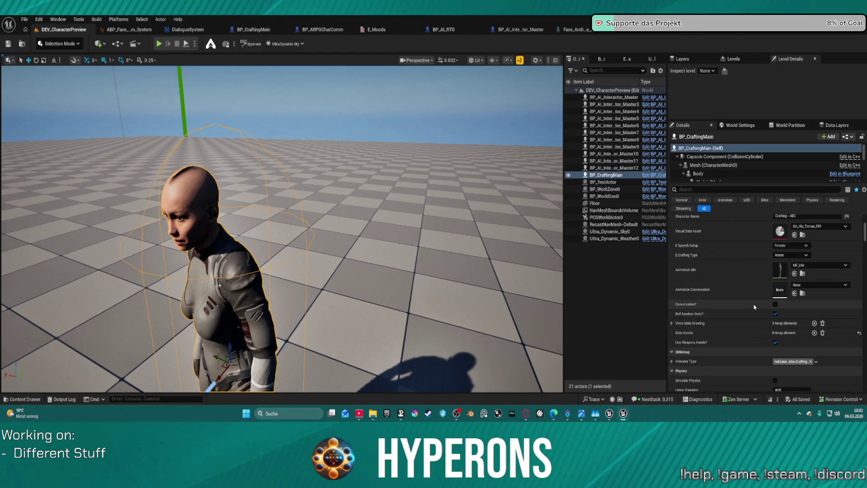
{"action": "scroll", "coordinate": [754, 307], "scroll_direction": "down", "scroll_amount": 10}
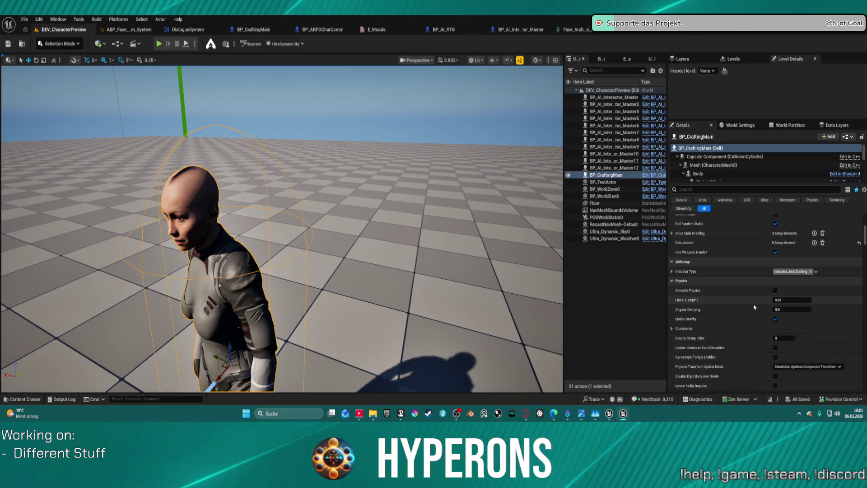
{"action": "scroll", "coordinate": [754, 307], "scroll_direction": "down", "scroll_amount": 5}
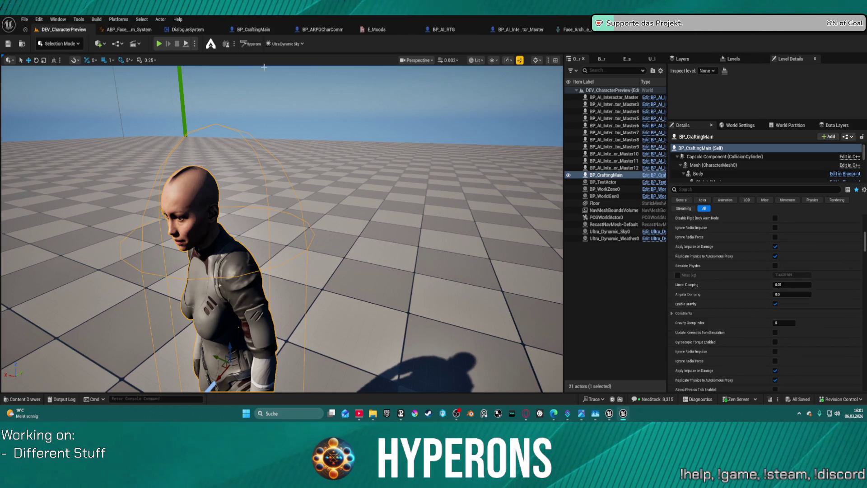
{"action": "left_click", "coordinate": [249, 30]}
{"action": "scroll", "coordinate": [89, 206], "scroll_direction": "down", "scroll_amount": 3}
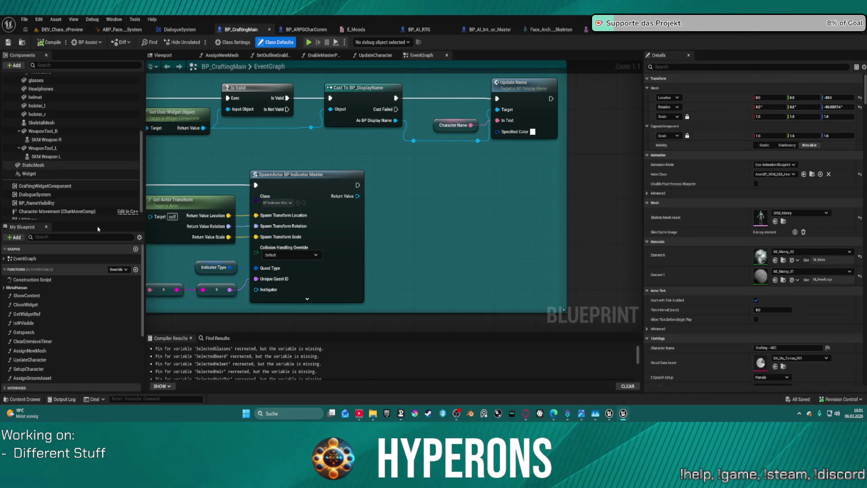
- Frame BP_CraftingMain in the level and set its Player Ref to BP_TestActor via eyedropper
{"action": "scroll", "coordinate": [68, 293], "scroll_direction": "down", "scroll_amount": 5}
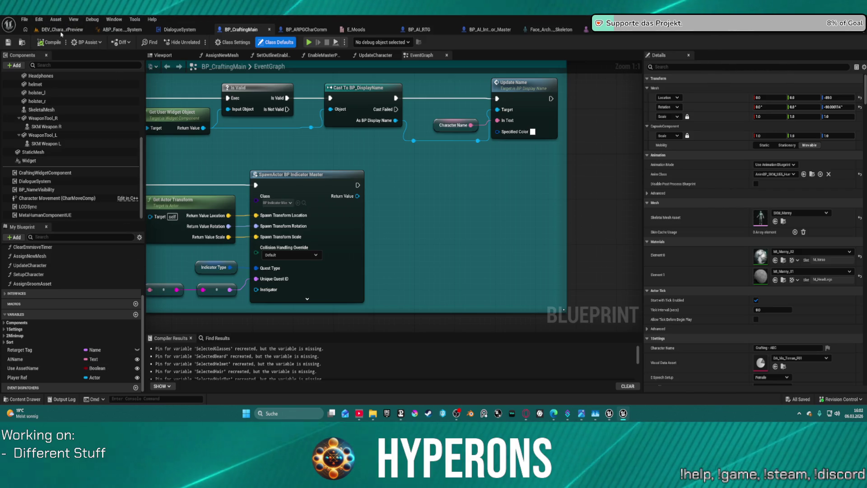
{"action": "left_click", "coordinate": [46, 29]}
{"action": "key", "text": "f"}
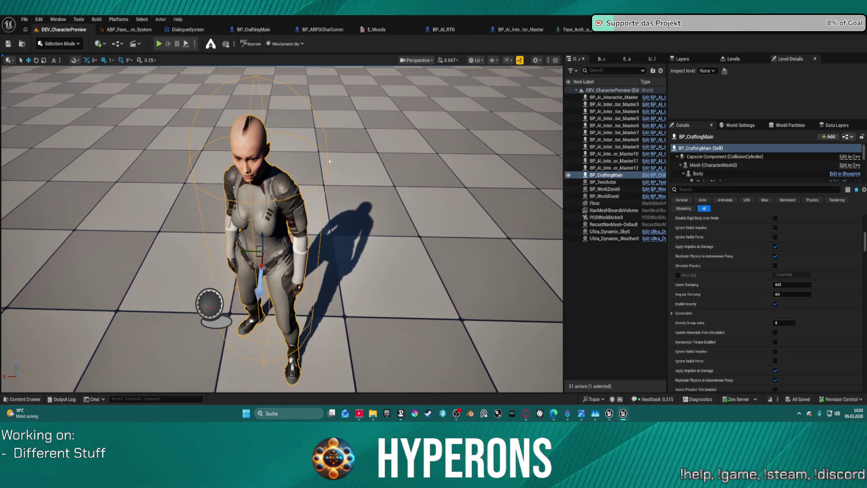
{"action": "left_click", "coordinate": [722, 190]}
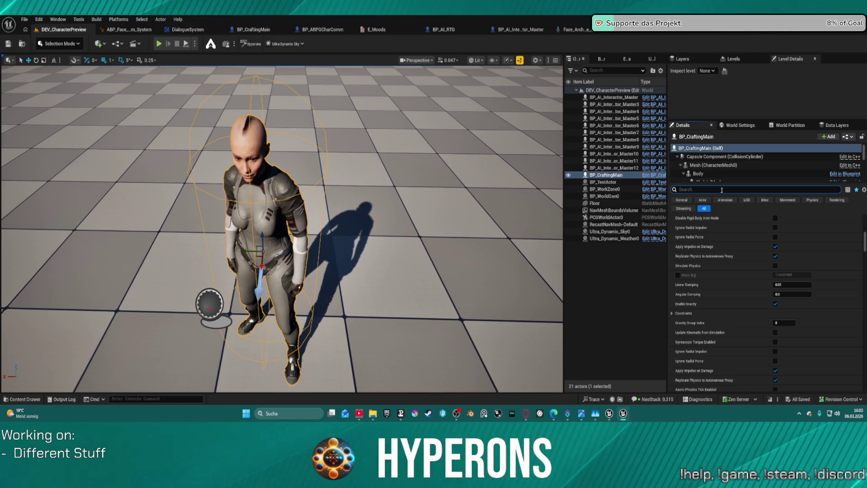
{"action": "type", "text": "play"}
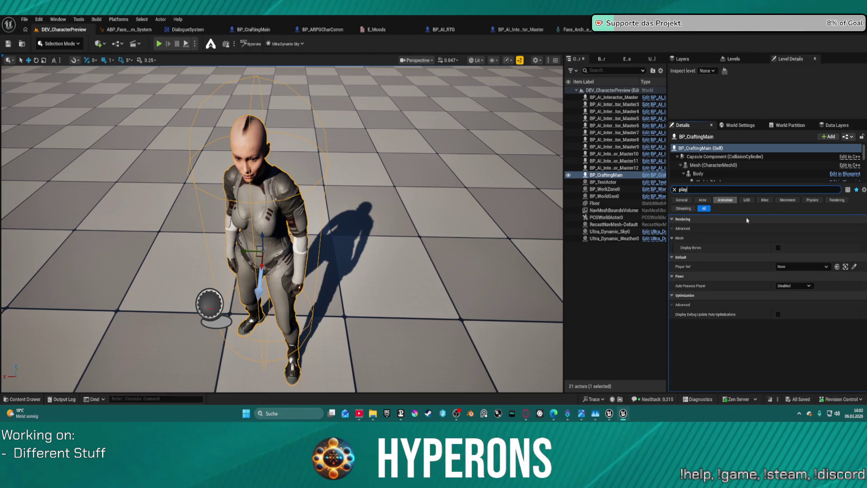
{"action": "left_click", "coordinate": [854, 267]}
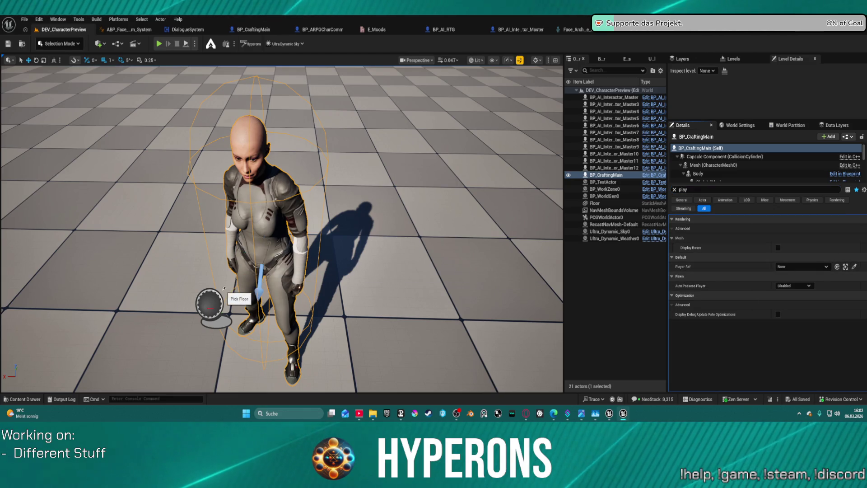
{"action": "left_click", "coordinate": [212, 302]}
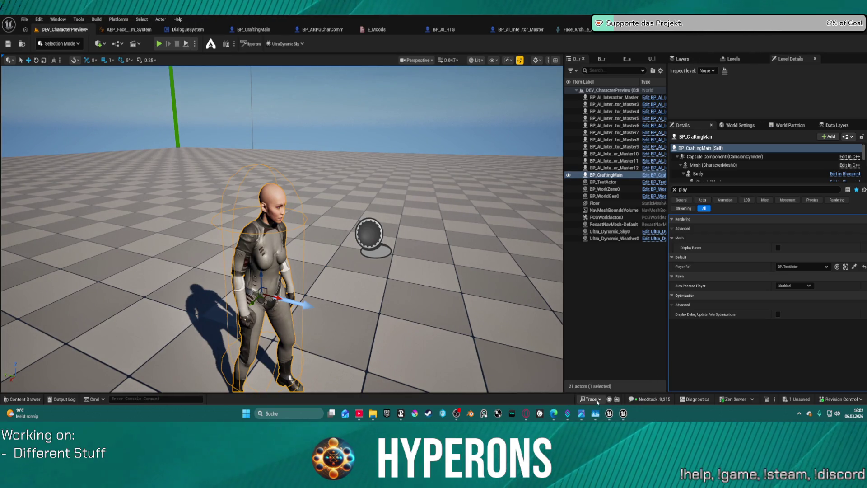
- Use the taskbar window menu, bringing up the Epic Games Launcher, and pan toward the character
{"action": "right_click", "coordinate": [607, 399]}
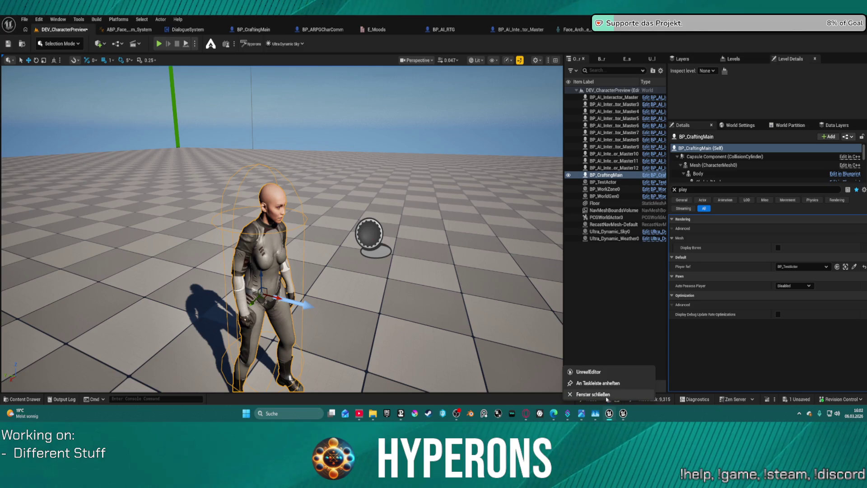
{"action": "left_click", "coordinate": [605, 398]}
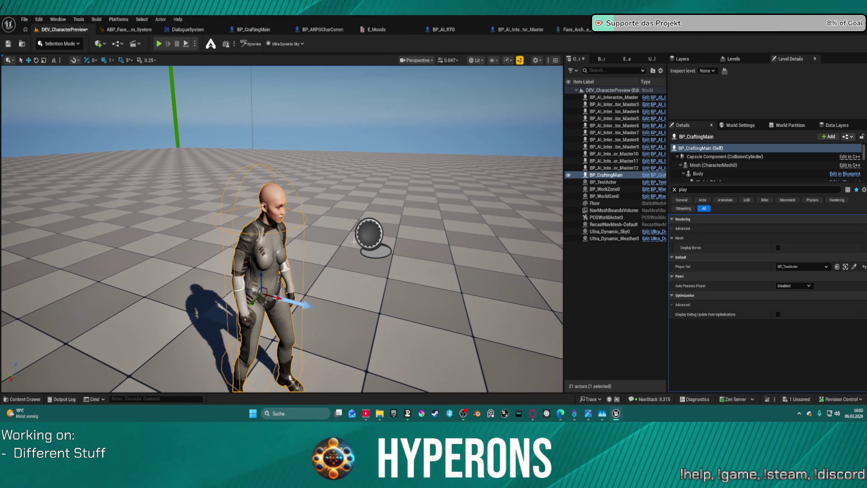
{"action": "left_click_drag", "start_coordinate": [354, 242], "coordinate": [389, 203]}
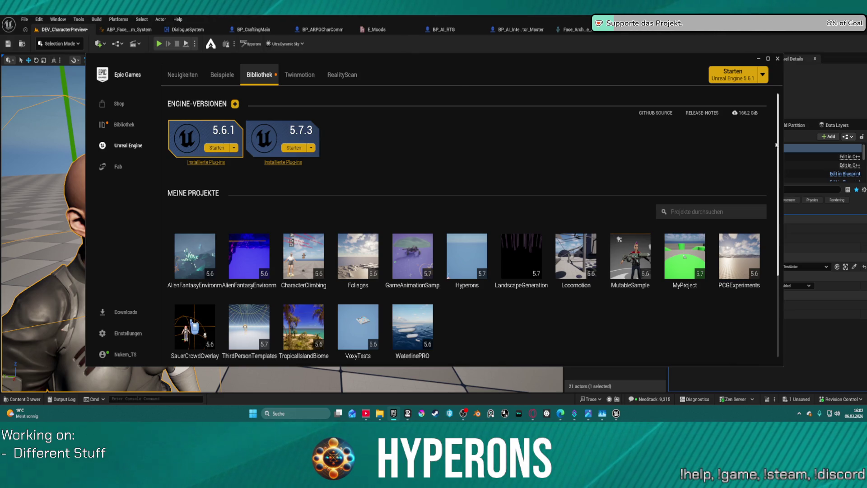
- Close the launcher, set GameMode Override to FunctionalTestGameMode, and start PIE with Alt+P
{"action": "left_click", "coordinate": [777, 59]}
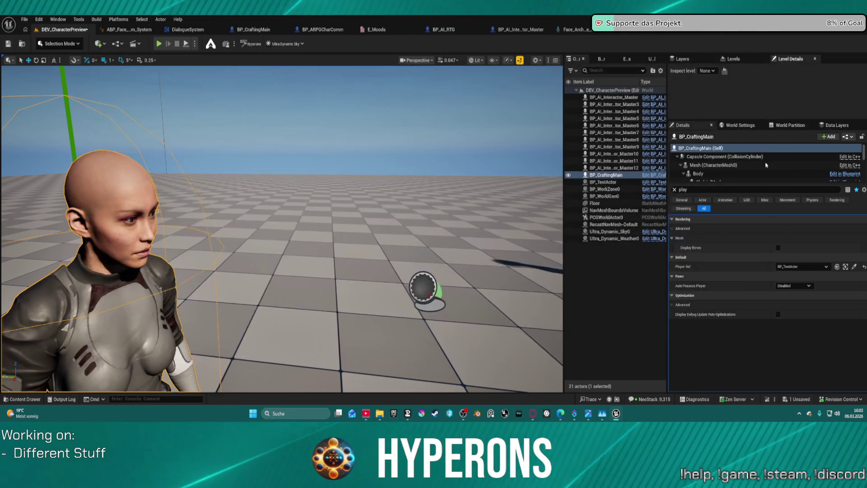
{"action": "left_click", "coordinate": [740, 125]}
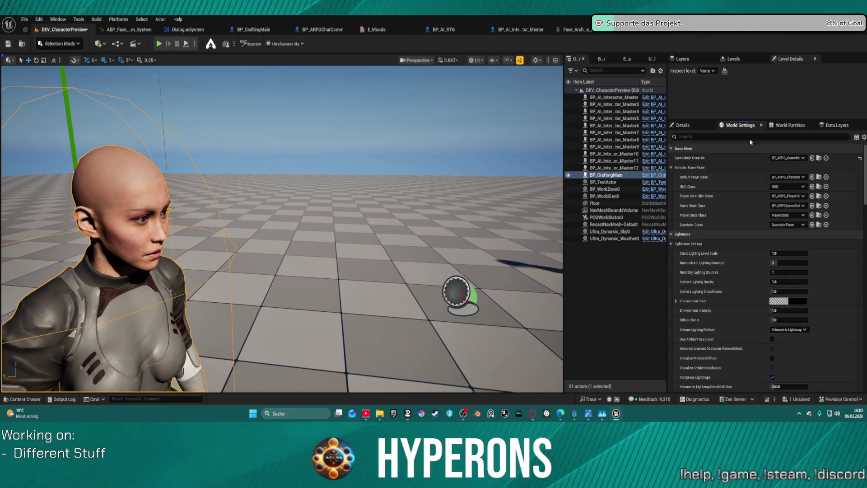
{"action": "left_click", "coordinate": [789, 158]}
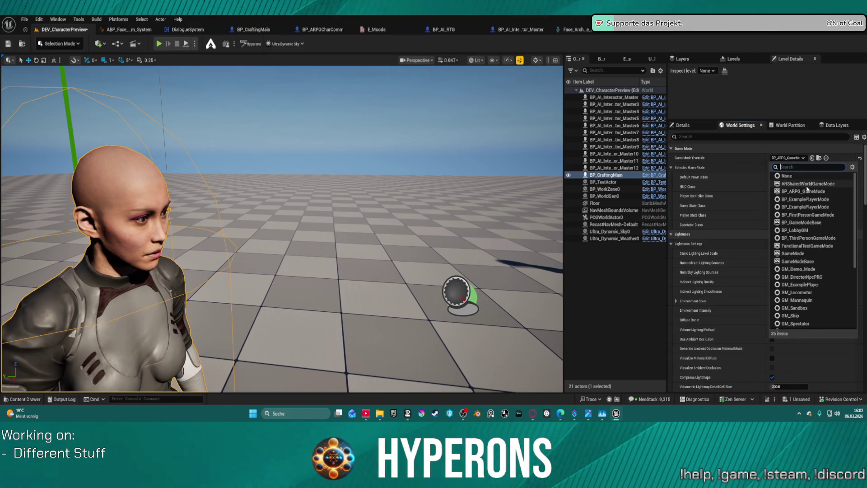
{"action": "left_click", "coordinate": [807, 245]}
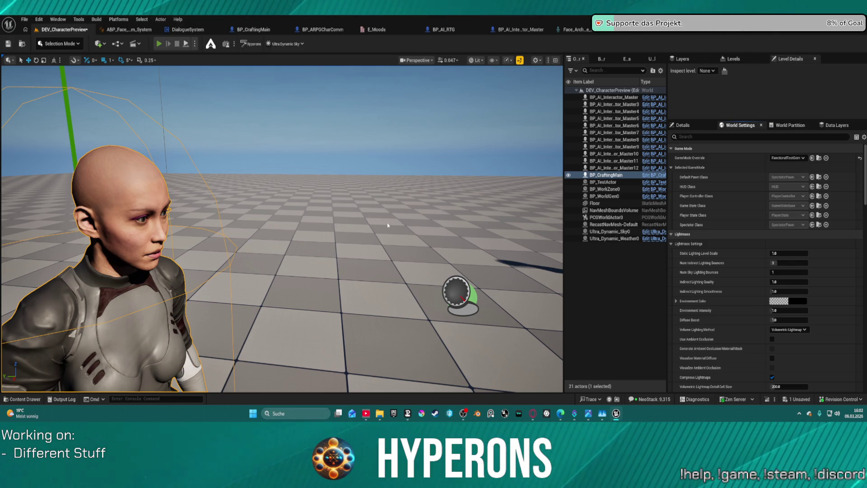
{"action": "key", "text": "alt+p"}
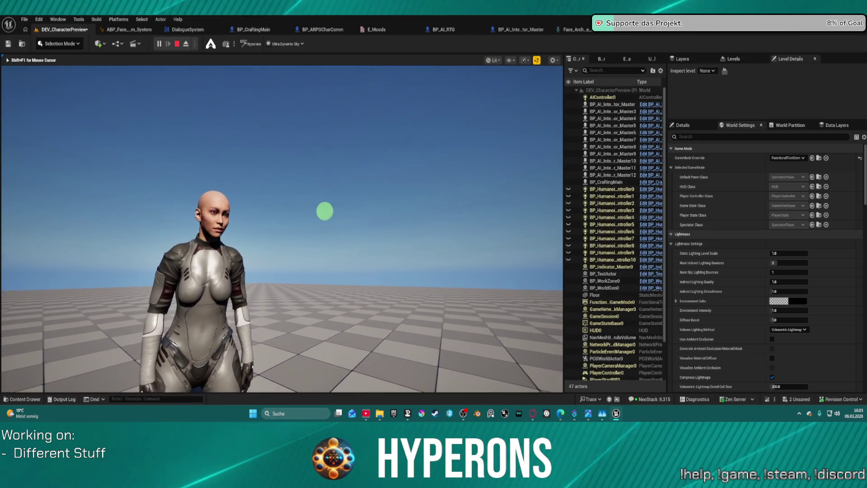
- Eject from the player with F8, select the green test sphere, and frame it beside the character
{"action": "key", "text": "F8"}
{"action": "left_click", "coordinate": [132, 193]}
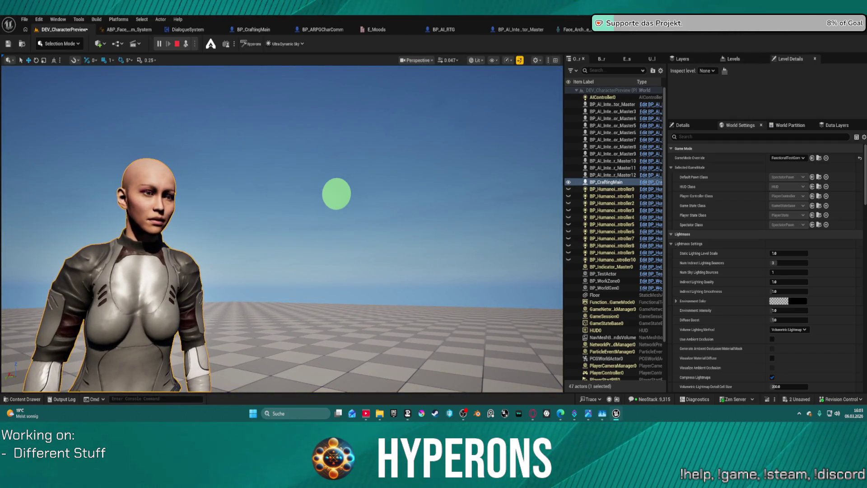
{"action": "left_click", "coordinate": [329, 195]}
{"action": "left_click_drag", "start_coordinate": [330, 195], "coordinate": [307, 197]}
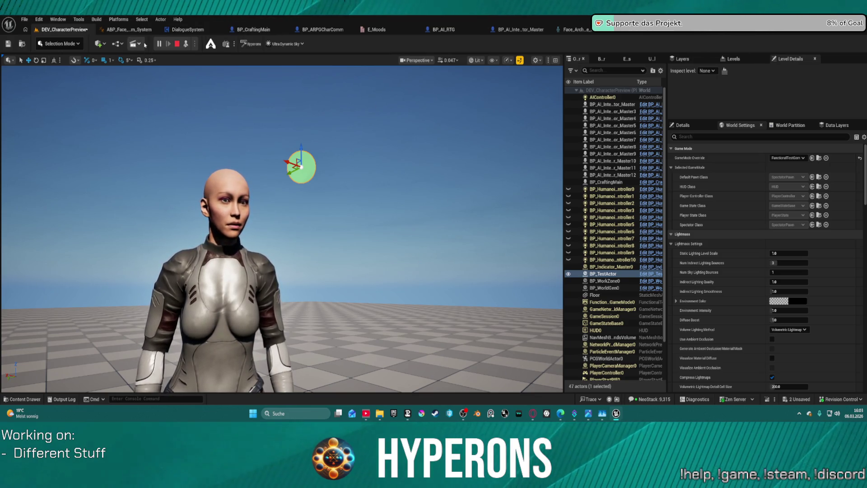
- Open ABP_Face_Comm_System and set its debug object to the BP_CraftingMain instance
{"action": "left_click", "coordinate": [119, 32]}
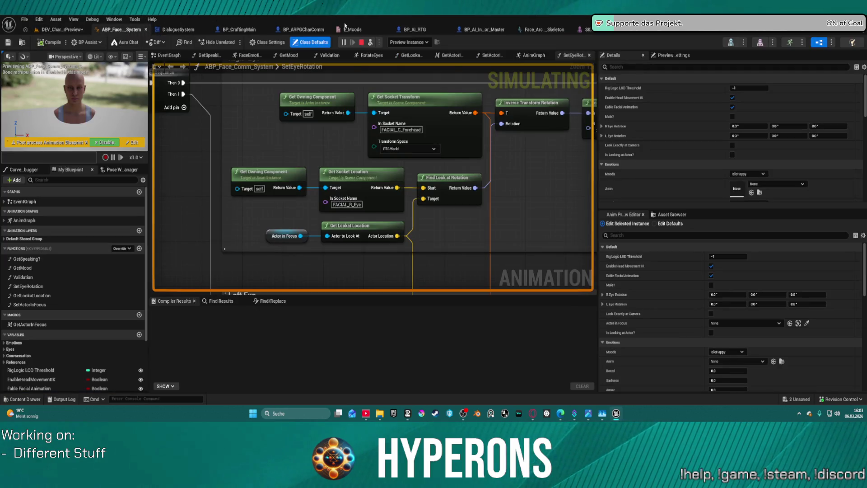
{"action": "left_click", "coordinate": [361, 42]}
{"action": "left_click", "coordinate": [409, 42]}
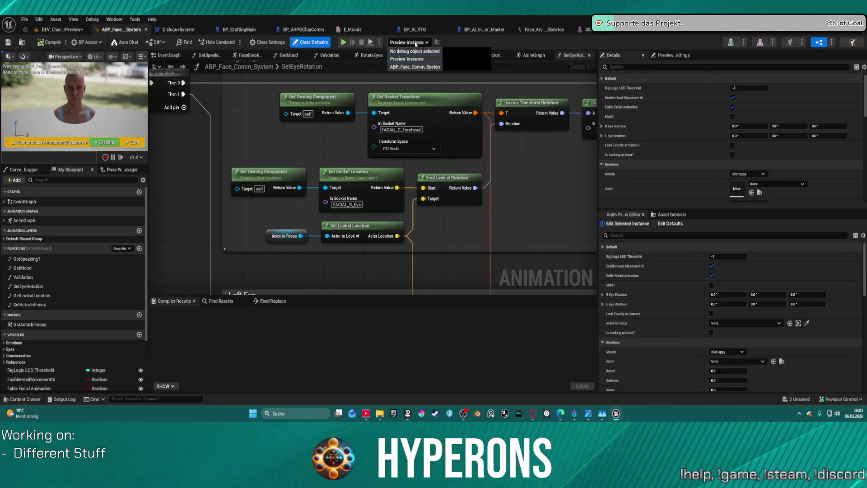
{"action": "left_click", "coordinate": [435, 67]}
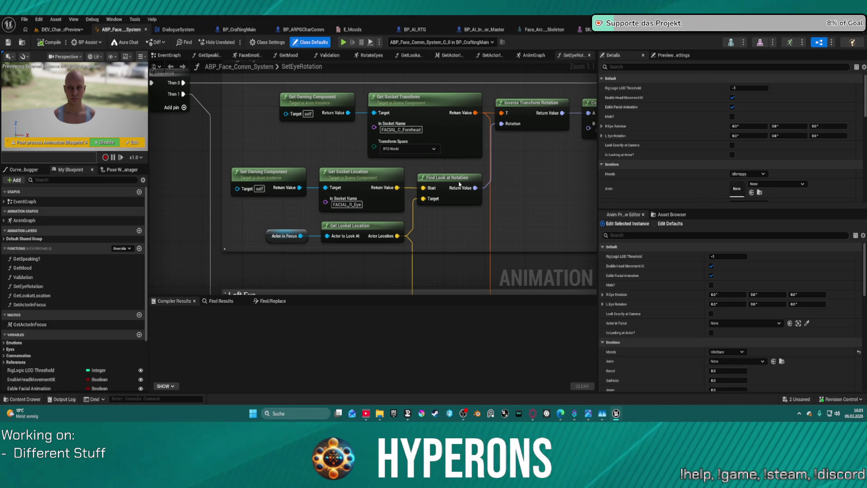
- Open the RotateEyes layer graph from the AnimGraph, then return to the running level
{"action": "mouse_move", "coordinate": [516, 199]}
{"action": "left_mouse_down"}
{"action": "mouse_move", "coordinate": [216, 204]}
{"action": "mouse_move", "coordinate": [178, 229]}
{"action": "mouse_move", "coordinate": [15, 222]}
{"action": "mouse_move", "coordinate": [129, 221]}
{"action": "mouse_move", "coordinate": [181, 117]}
{"action": "mouse_move", "coordinate": [265, 38]}
{"action": "left_mouse_up"}
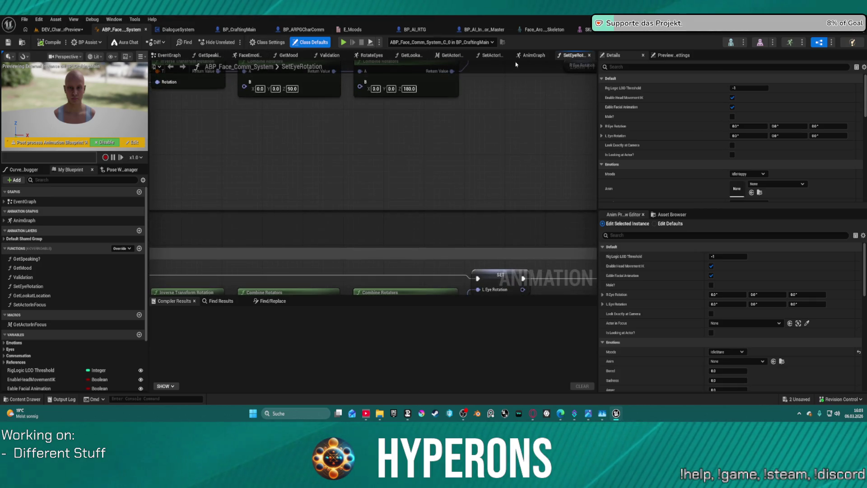
{"action": "left_click", "coordinate": [531, 57]}
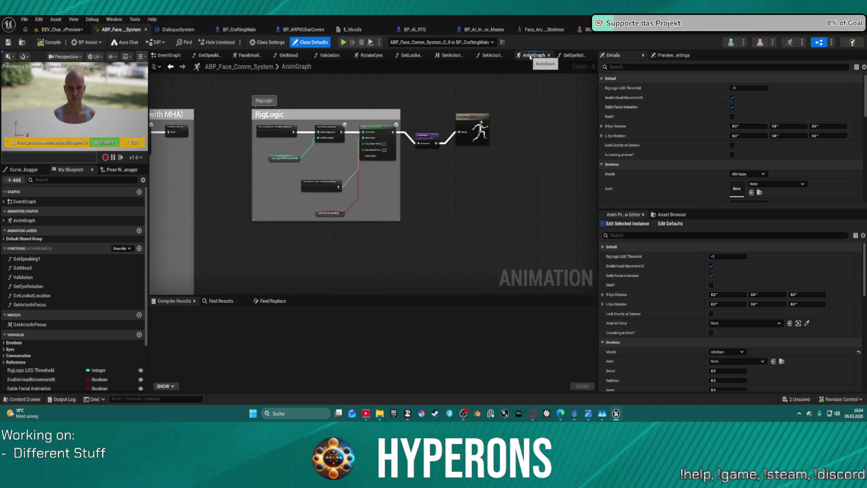
{"action": "left_click", "coordinate": [431, 132]}
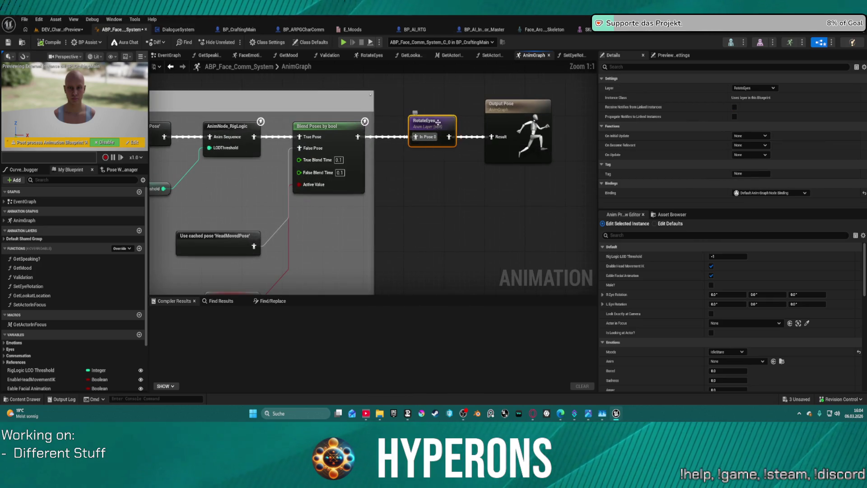
{"action": "double_click", "coordinate": [431, 132]}
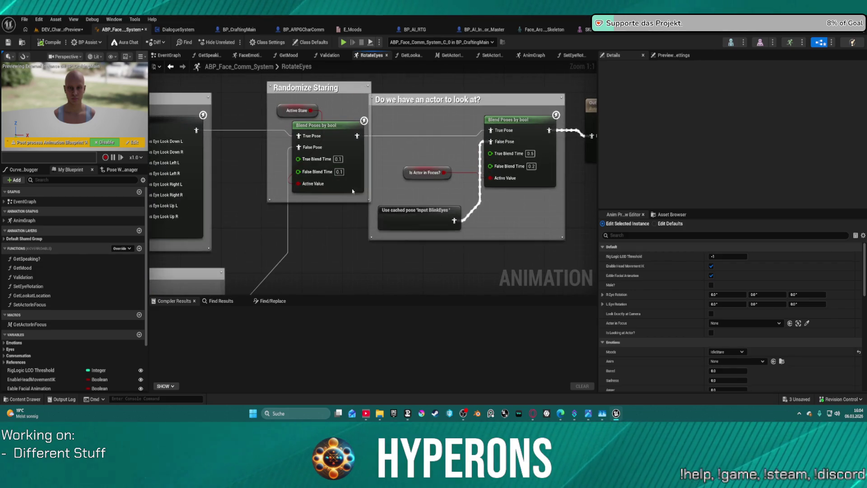
{"action": "left_click", "coordinate": [63, 32]}
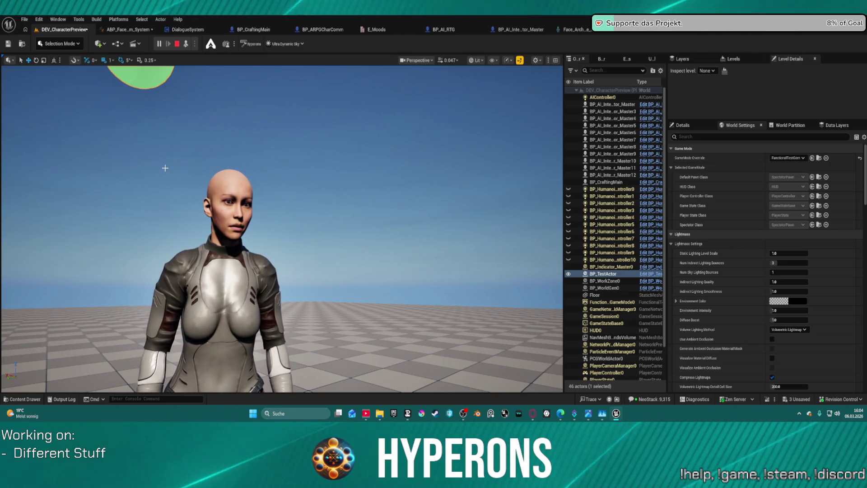
- Orbit the play-in-editor camera until the green sphere is fully in view
{"action": "left_click_drag", "start_coordinate": [128, 145], "coordinate": [112, 118]}
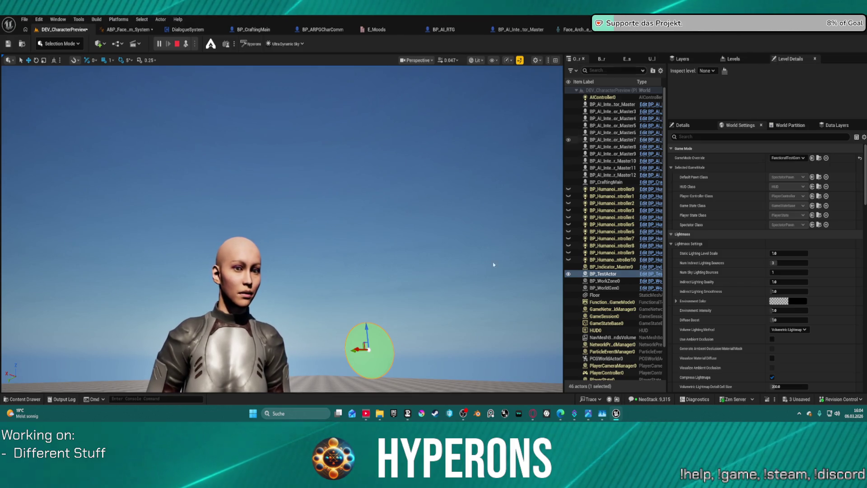
{"action": "left_click", "coordinate": [620, 414]}
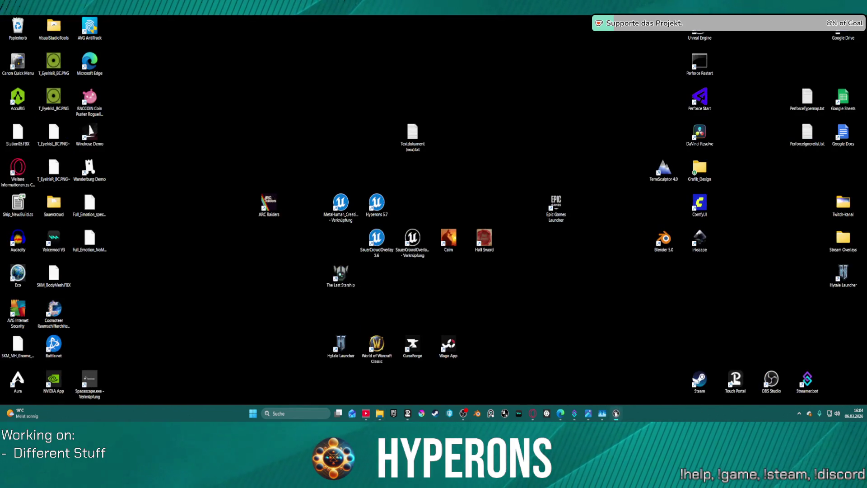
{"action": "left_click", "coordinate": [616, 414]}
- Go back to the DEV_CharacterPreview level editor, stop play with Esc, and select the character
{"action": "left_click", "coordinate": [128, 32]}
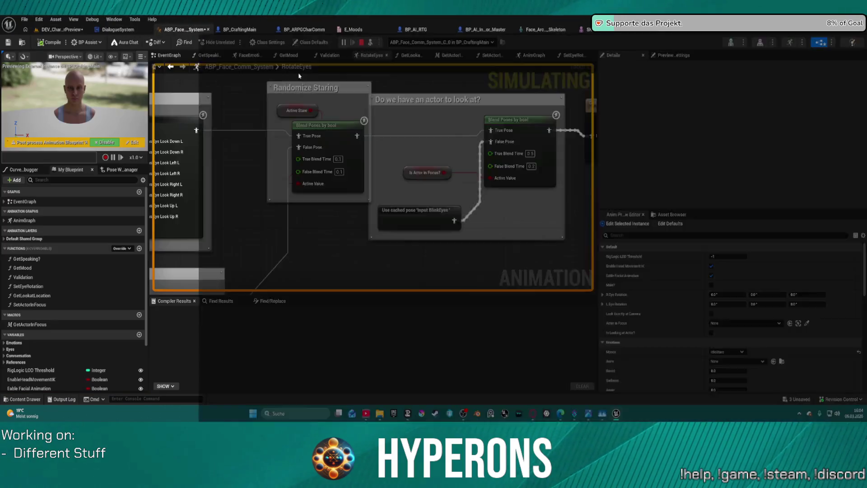
{"action": "left_click", "coordinate": [155, 29]}
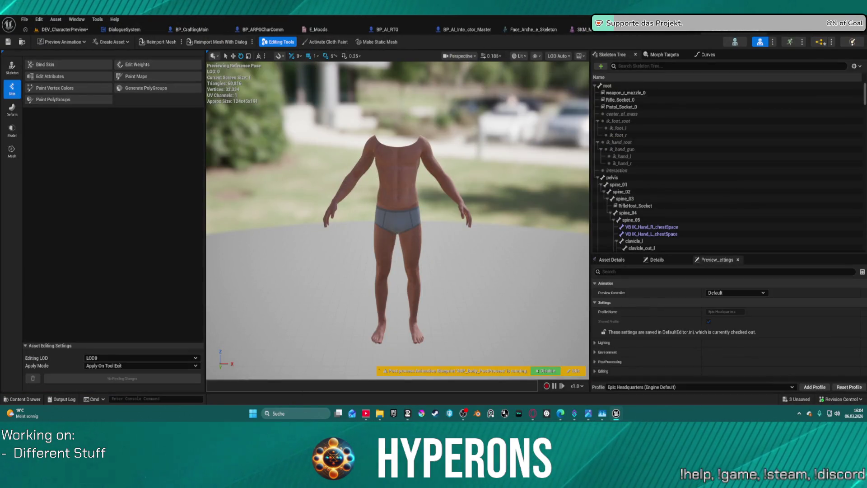
{"action": "left_click", "coordinate": [62, 29]}
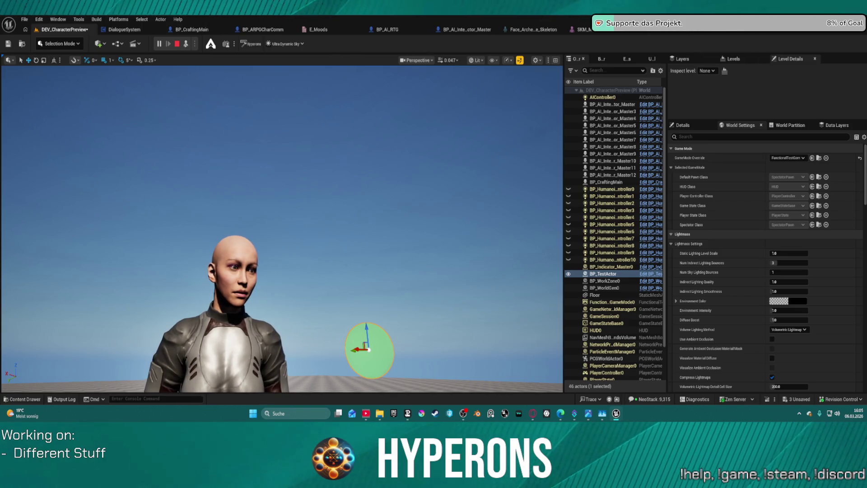
{"action": "key", "text": "Escape"}
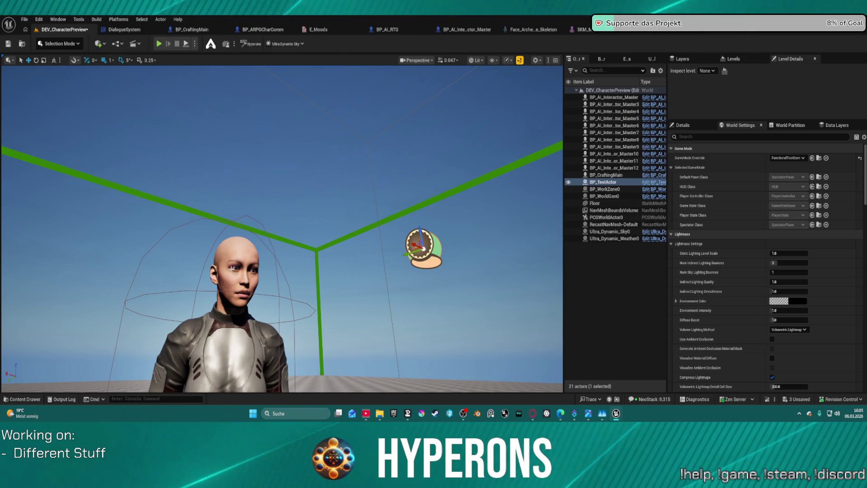
{"action": "left_click", "coordinate": [280, 347]}
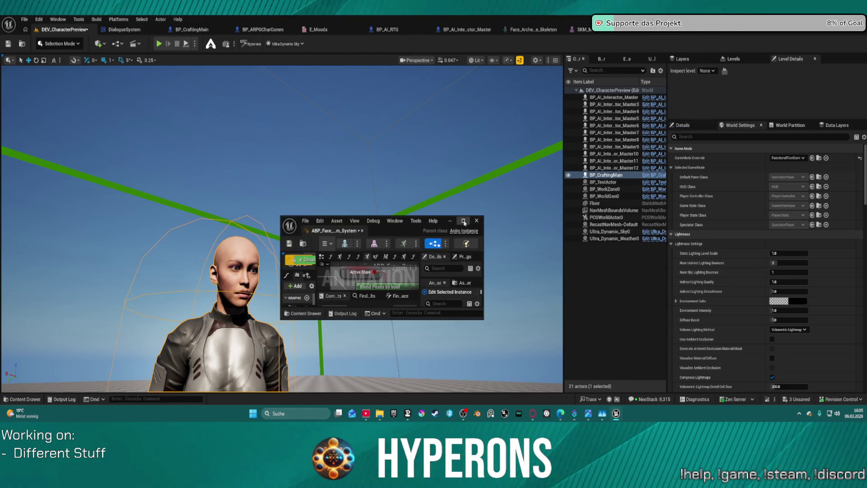
- Maximize ABP_Face_Comm_System and inspect SetEyeRotation, SetActorInFocus and the GetActorInFocus macro
{"action": "left_click", "coordinate": [464, 222]}
{"action": "scroll", "coordinate": [531, 186], "scroll_direction": "down", "scroll_amount": 2}
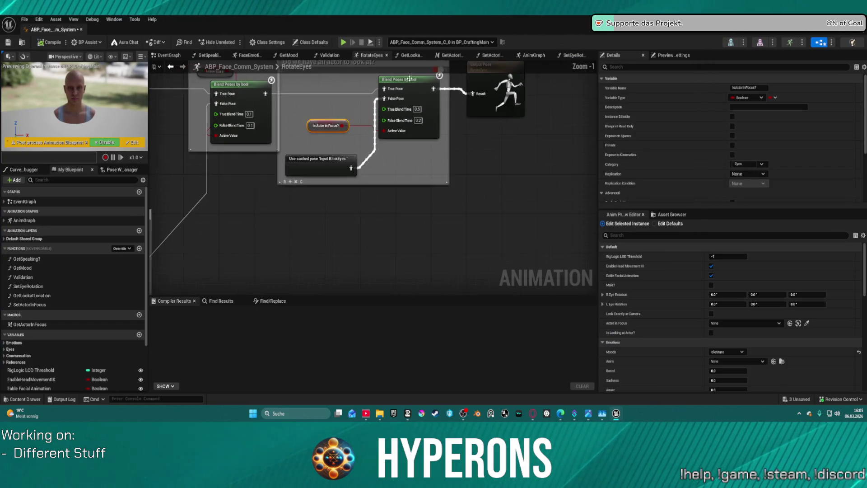
{"action": "left_click", "coordinate": [573, 57]}
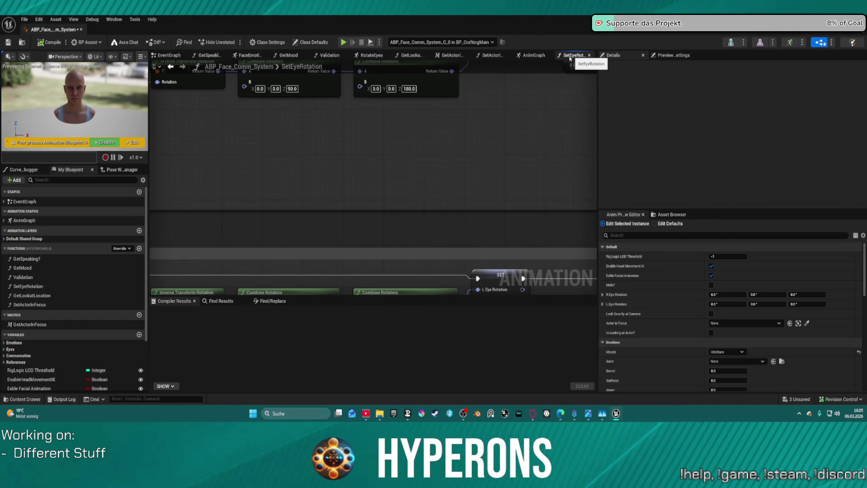
{"action": "left_click", "coordinate": [492, 55]}
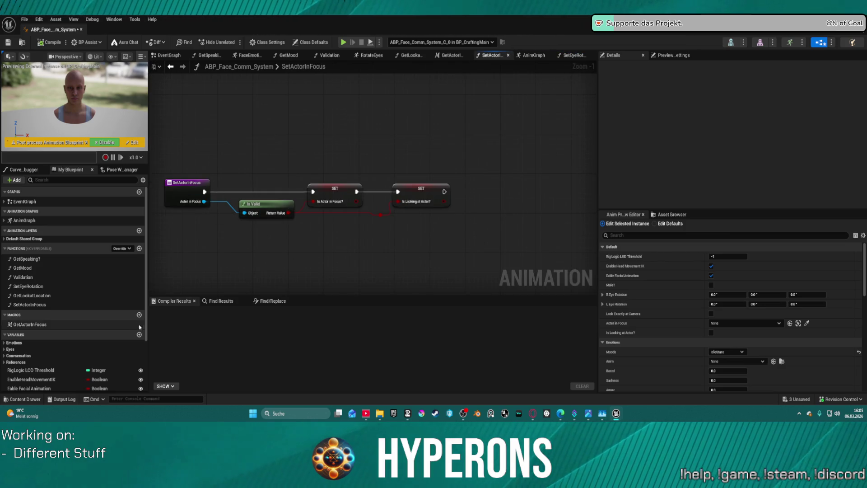
{"action": "left_click", "coordinate": [41, 326]}
{"action": "double_click", "coordinate": [41, 325]}
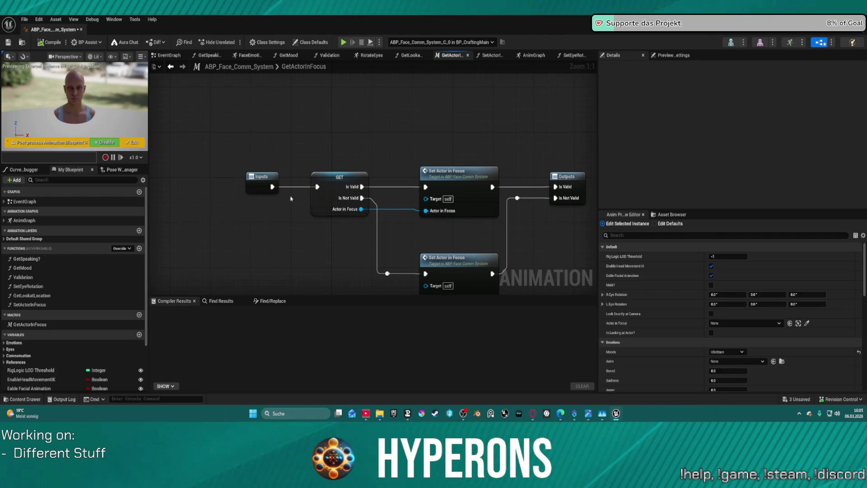
{"action": "left_click", "coordinate": [267, 189]}
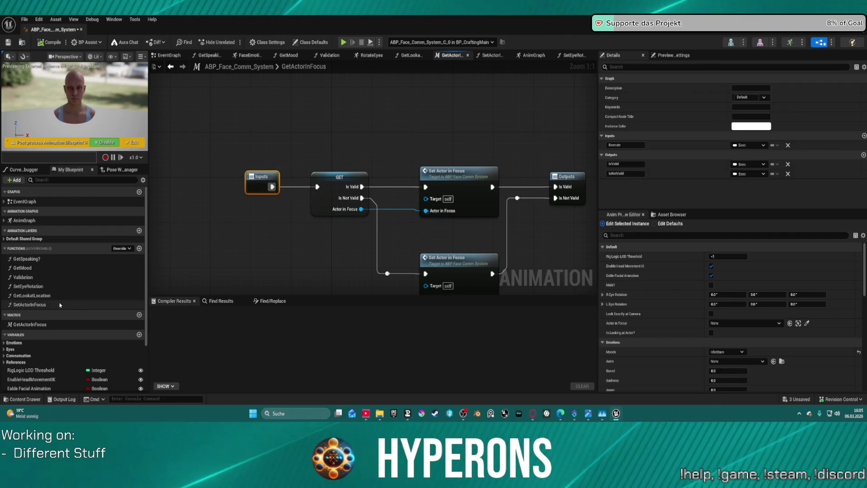
- From the EventGraph nodes, step into SetEyeRotation, GetActorInFocus and SetActorInFocus
{"action": "left_click", "coordinate": [39, 286]}
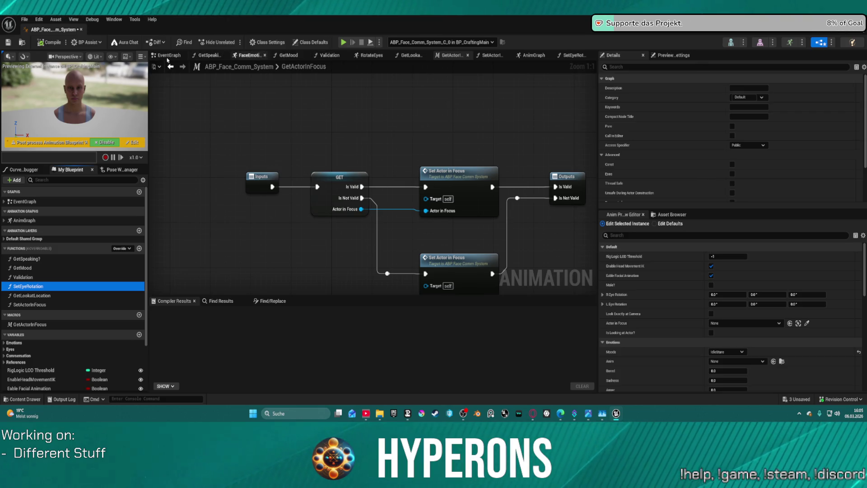
{"action": "left_click", "coordinate": [218, 67]}
{"action": "double_click", "coordinate": [478, 194]}
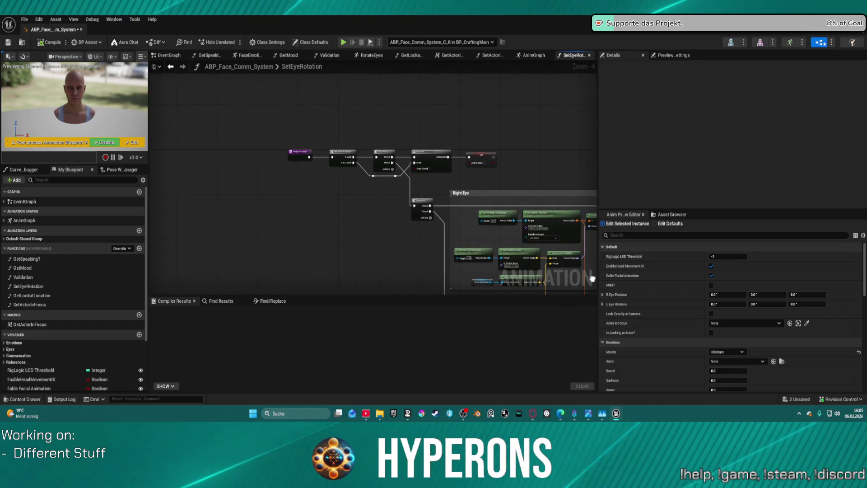
{"action": "double_click", "coordinate": [323, 156]}
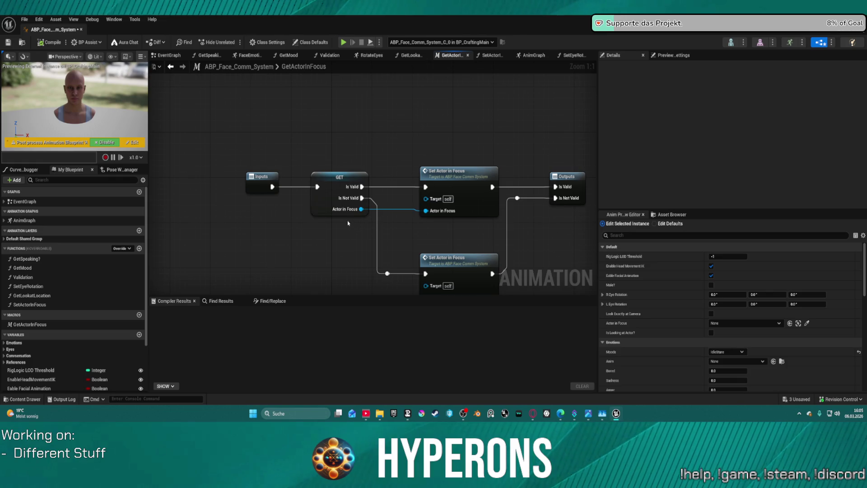
{"action": "double_click", "coordinate": [445, 182]}
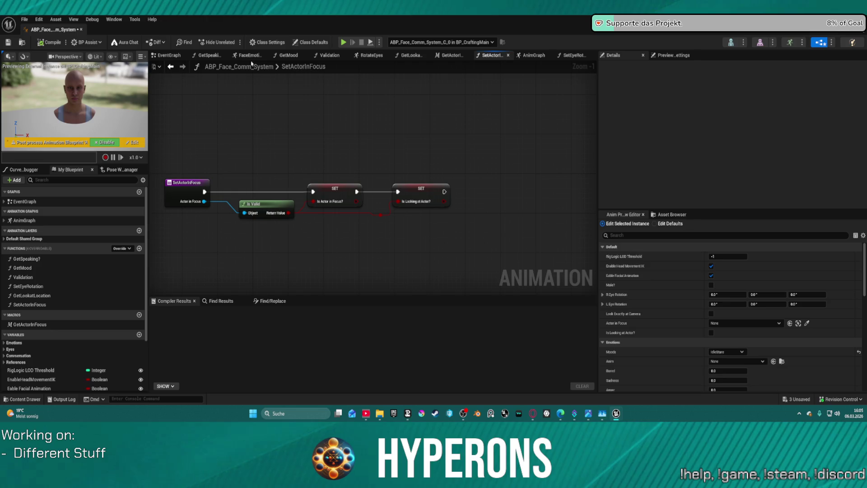
{"action": "left_click", "coordinate": [171, 66]}
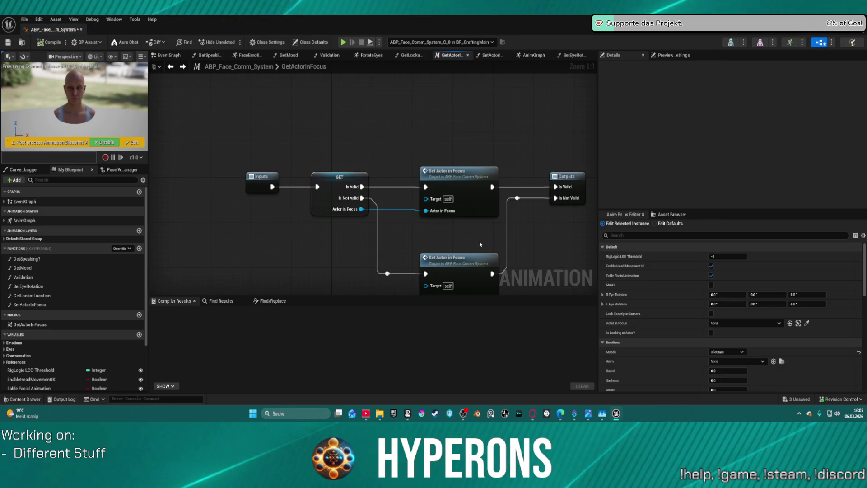
{"action": "double_click", "coordinate": [472, 170]}
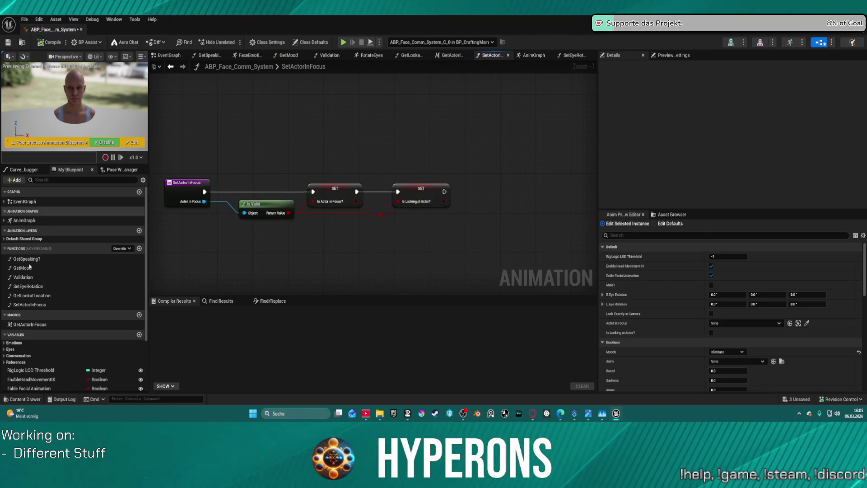
- Open the GetLookatLocation function graph from My Blueprint
{"action": "left_click", "coordinate": [37, 306]}
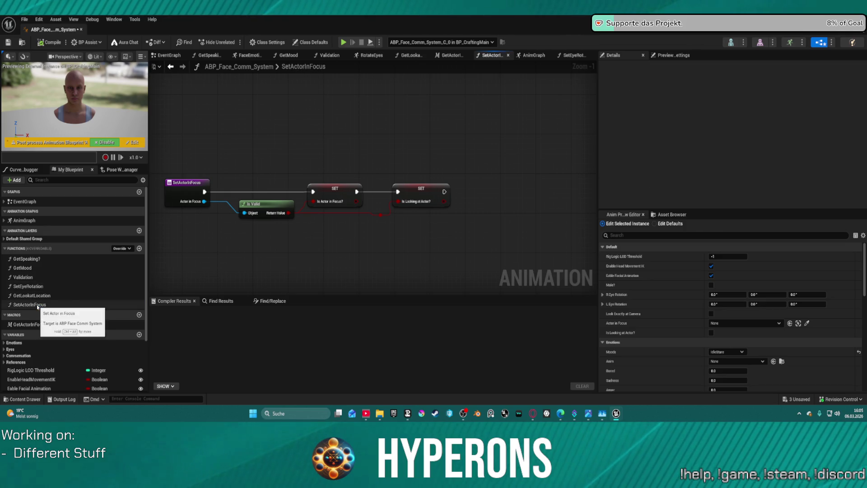
{"action": "left_click", "coordinate": [26, 295]}
{"action": "double_click", "coordinate": [26, 295]}
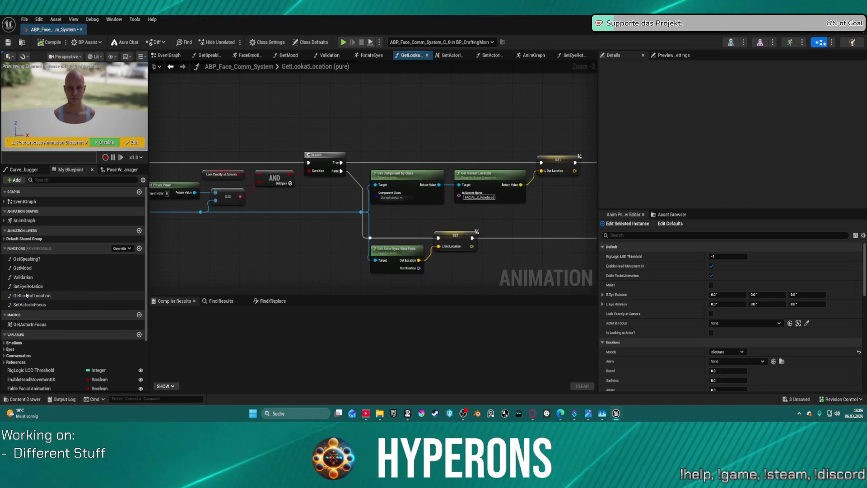
{"action": "mouse_move", "coordinate": [475, 253]}
{"action": "left_mouse_down"}
{"action": "mouse_move", "coordinate": [160, 224]}
{"action": "mouse_move", "coordinate": [287, 234]}
{"action": "left_mouse_up"}
{"action": "left_click", "coordinate": [375, 242]}
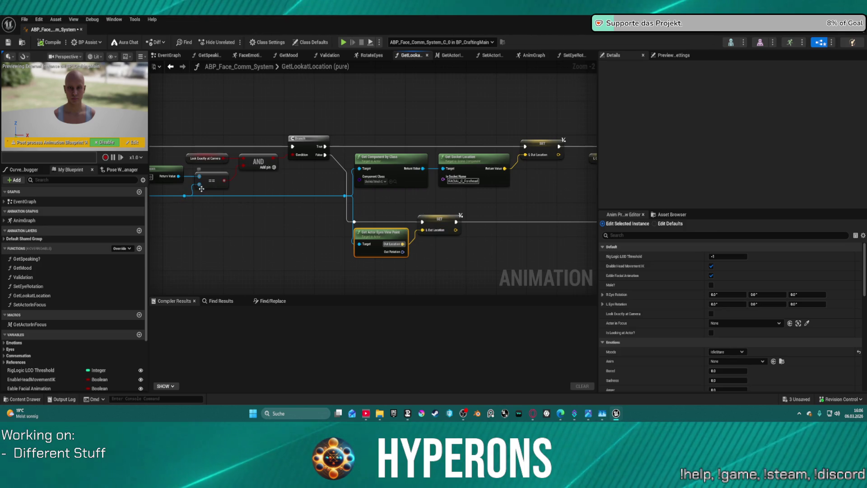
{"action": "mouse_move", "coordinate": [181, 196]}
{"action": "left_mouse_down"}
{"action": "mouse_move", "coordinate": [224, 226]}
{"action": "mouse_move", "coordinate": [243, 221]}
{"action": "mouse_move", "coordinate": [272, 247]}
{"action": "left_mouse_up"}
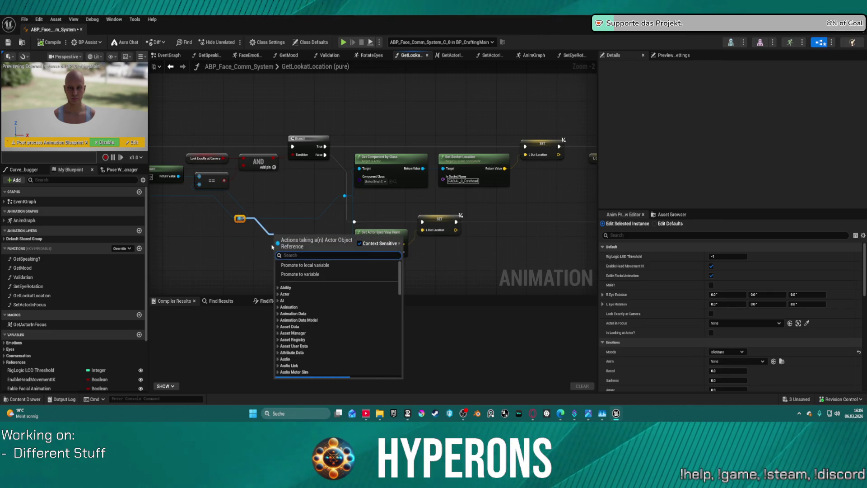
- Add a Get Actor Location node for the actor, wire it into SET L Out Location, and compile
{"action": "type", "text": "get actor"}
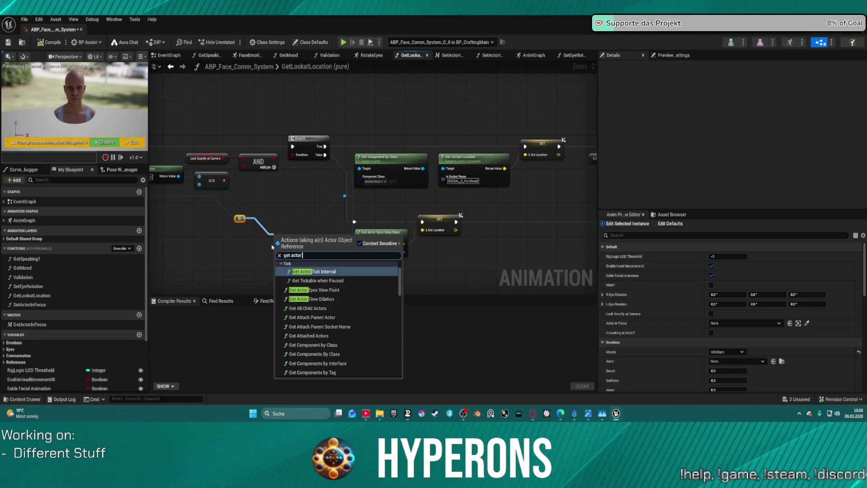
{"action": "type", "text": " loca"}
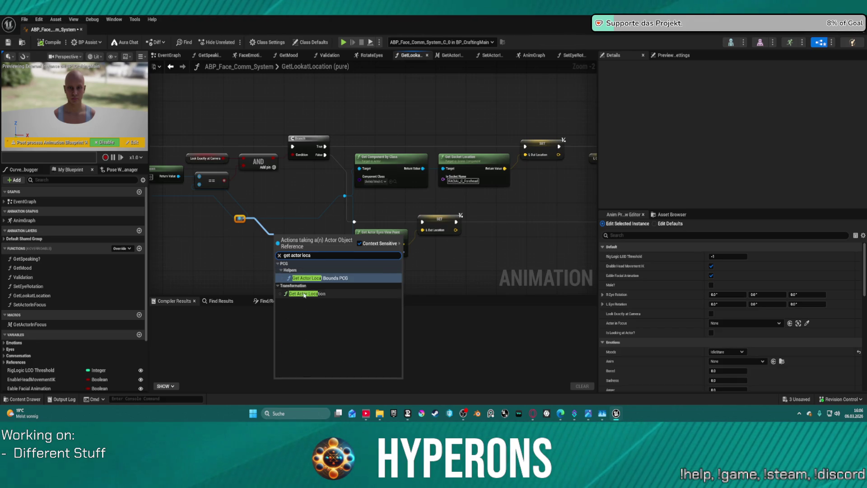
{"action": "left_click", "coordinate": [301, 294]}
{"action": "left_click_drag", "start_coordinate": [405, 234], "coordinate": [423, 230]}
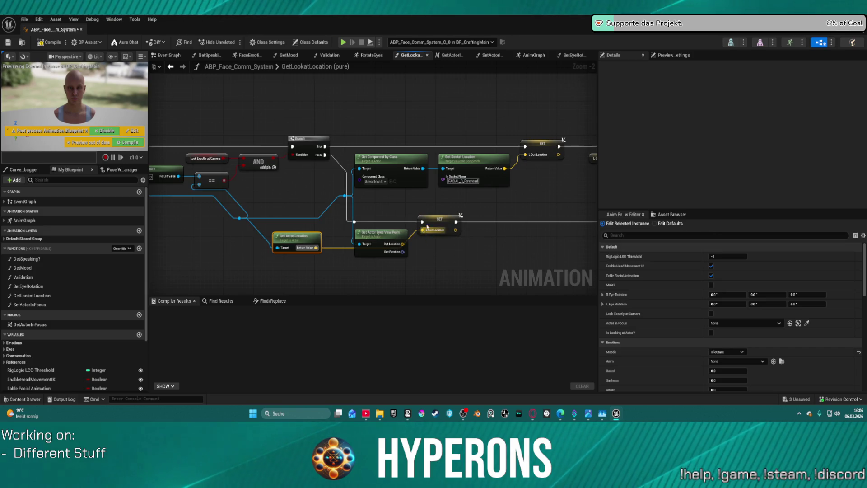
{"action": "left_click", "coordinate": [38, 46]}
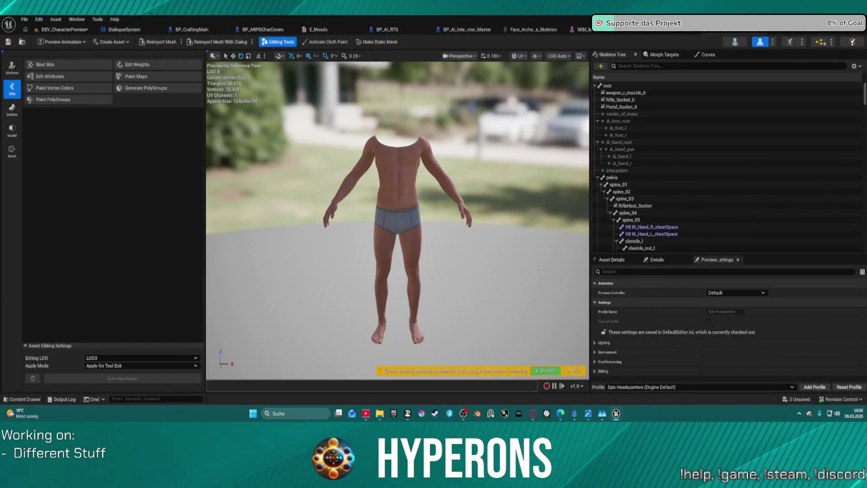
- With BP_CraftingMain's Player Ref in Details, play with Alt+P to check eye tracking, then stop
{"action": "left_click", "coordinate": [67, 30]}
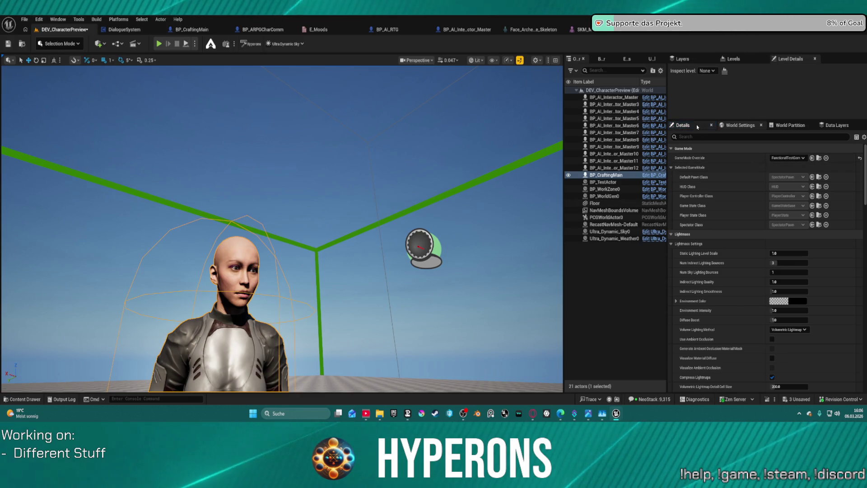
{"action": "left_click", "coordinate": [683, 126]}
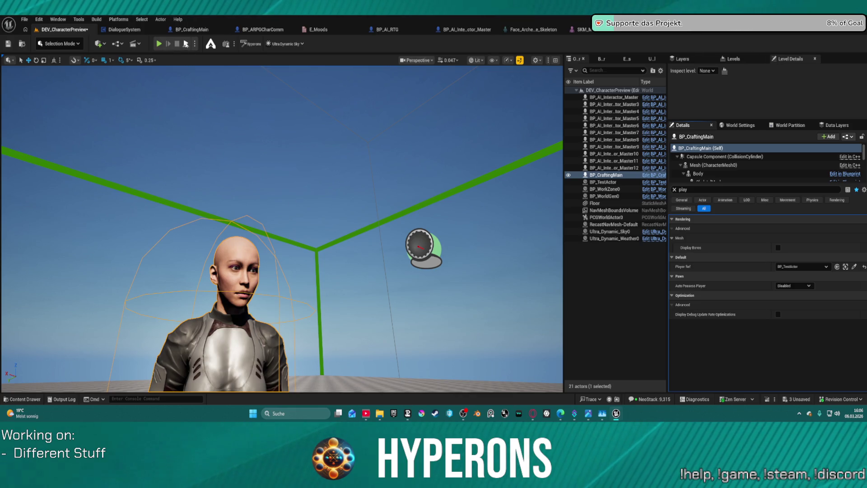
{"action": "key", "text": "alt+p"}
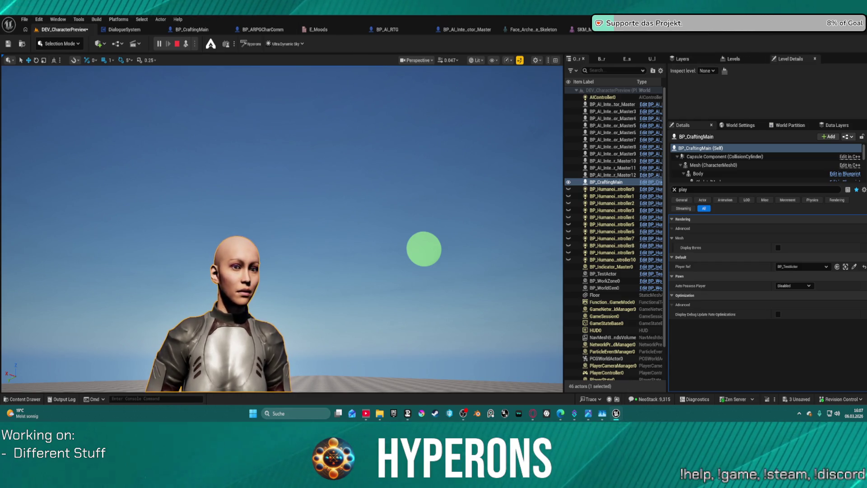
{"action": "scroll", "coordinate": [347, 293], "scroll_direction": "down", "scroll_amount": 3}
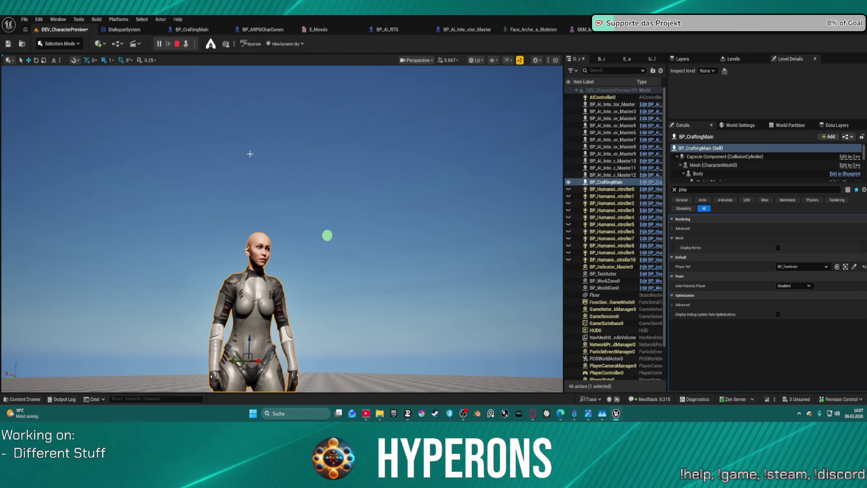
{"action": "left_click", "coordinate": [176, 43]}
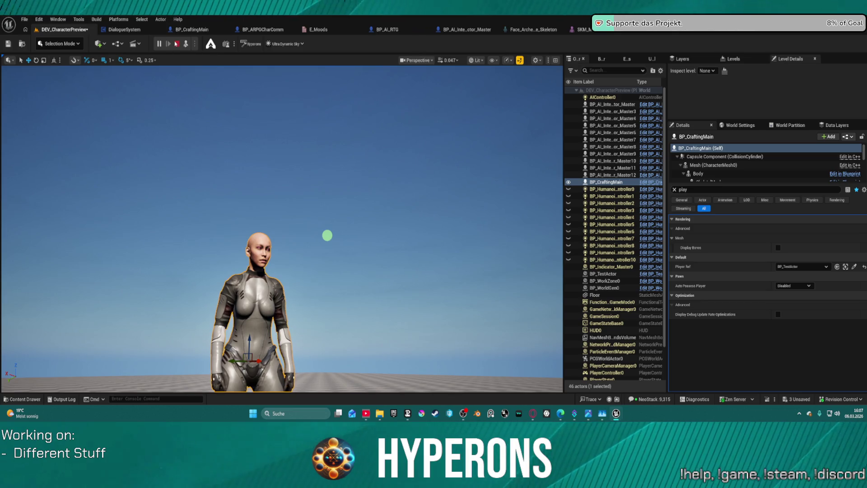
{"action": "left_click", "coordinate": [191, 29]}
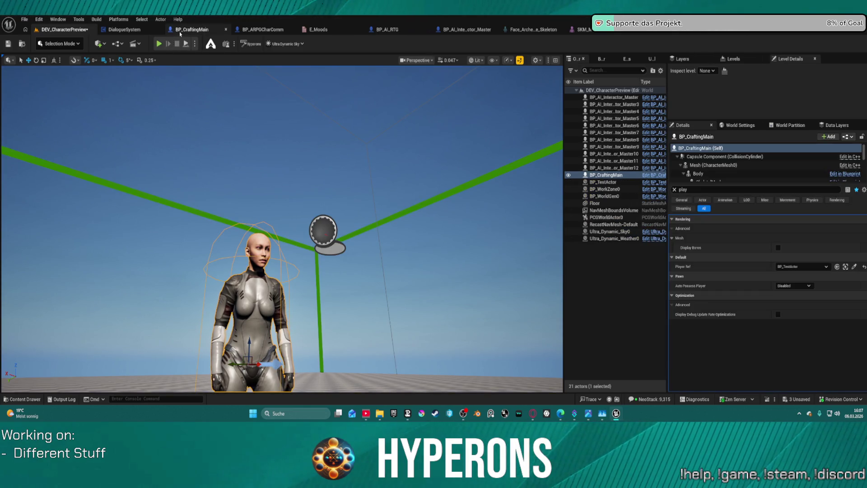
- Navigate BP_CraftingMain's EventGraph to the interaction logic with Play Conversation and Get Actor Location nodes
{"action": "left_click_drag", "start_coordinate": [272, 248], "coordinate": [373, 248]}
{"action": "mouse_move", "coordinate": [158, 200]}
{"action": "left_mouse_down"}
{"action": "mouse_move", "coordinate": [312, 227]}
{"action": "mouse_move", "coordinate": [128, 230]}
{"action": "left_mouse_up"}
{"action": "scroll", "coordinate": [157, 215], "scroll_direction": "down", "scroll_amount": 10}
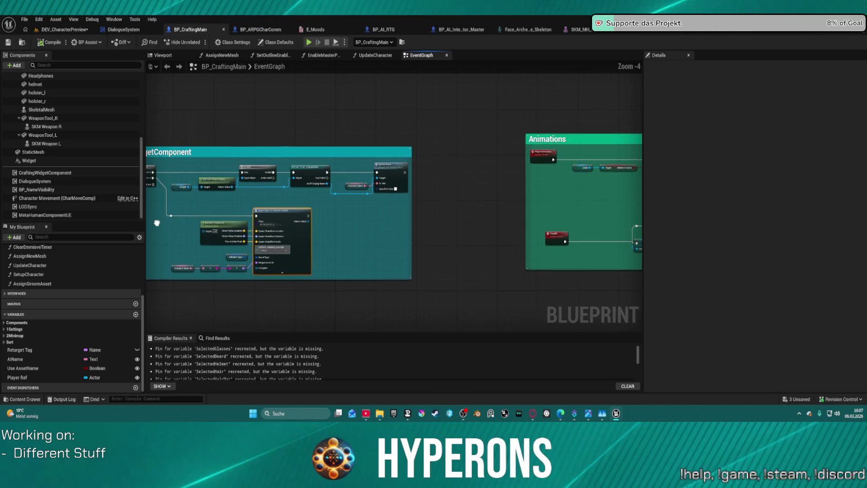
{"action": "scroll", "coordinate": [322, 174], "scroll_direction": "up", "scroll_amount": 3}
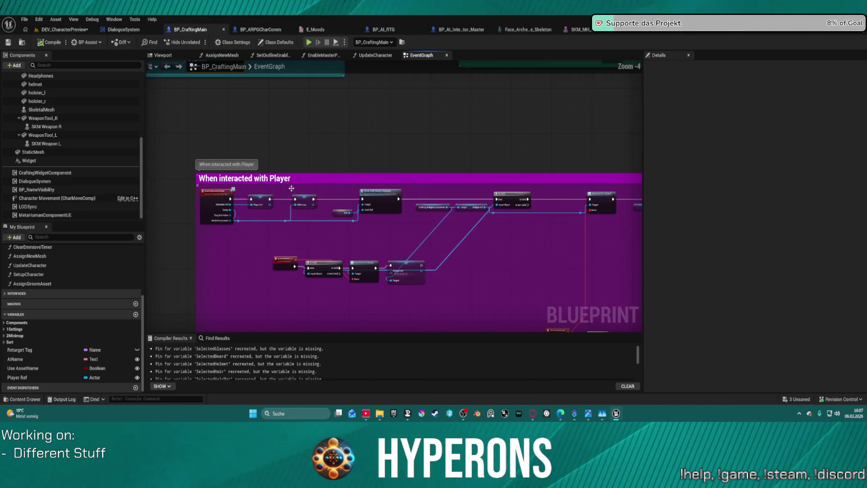
{"action": "scroll", "coordinate": [400, 197], "scroll_direction": "up", "scroll_amount": 2}
{"action": "left_click_drag", "start_coordinate": [399, 196], "coordinate": [277, 81]}
{"action": "scroll", "coordinate": [379, 113], "scroll_direction": "up", "scroll_amount": 3}
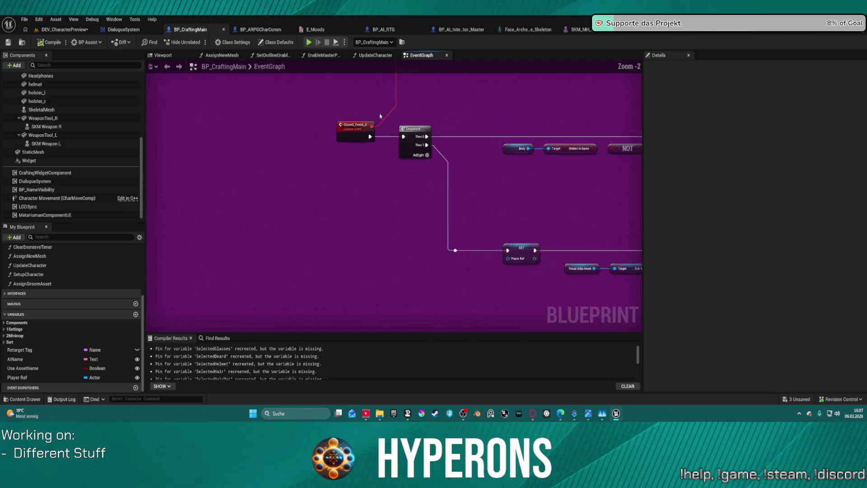
{"action": "mouse_move", "coordinate": [533, 213]}
{"action": "left_mouse_down"}
{"action": "mouse_move", "coordinate": [466, 199]}
{"action": "mouse_move", "coordinate": [398, 203]}
{"action": "mouse_move", "coordinate": [345, 296]}
{"action": "mouse_move", "coordinate": [297, 213]}
{"action": "mouse_move", "coordinate": [310, 310]}
{"action": "mouse_move", "coordinate": [302, 170]}
{"action": "mouse_move", "coordinate": [235, 126]}
{"action": "mouse_move", "coordinate": [0, 134]}
{"action": "left_mouse_up"}
{"action": "mouse_move", "coordinate": [226, 90]}
{"action": "left_mouse_down"}
{"action": "mouse_move", "coordinate": [189, 100]}
{"action": "mouse_move", "coordinate": [217, 59]}
{"action": "mouse_move", "coordinate": [258, 97]}
{"action": "left_mouse_up"}
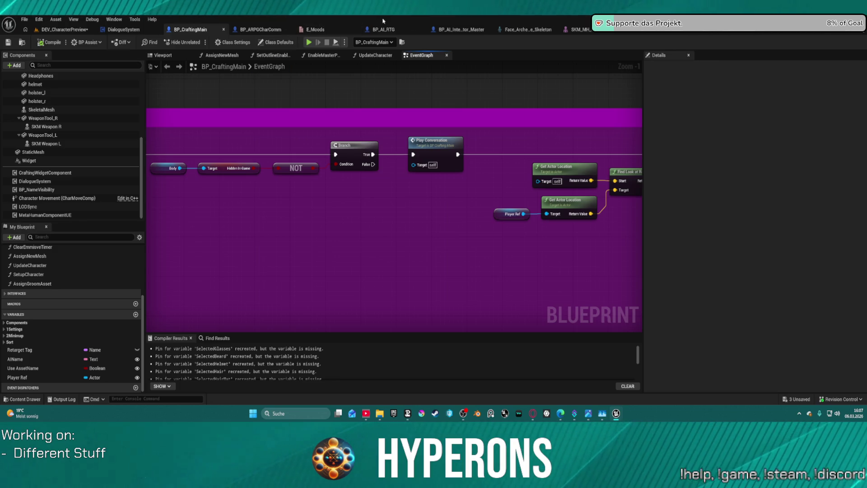
{"action": "left_click", "coordinate": [109, 32]}
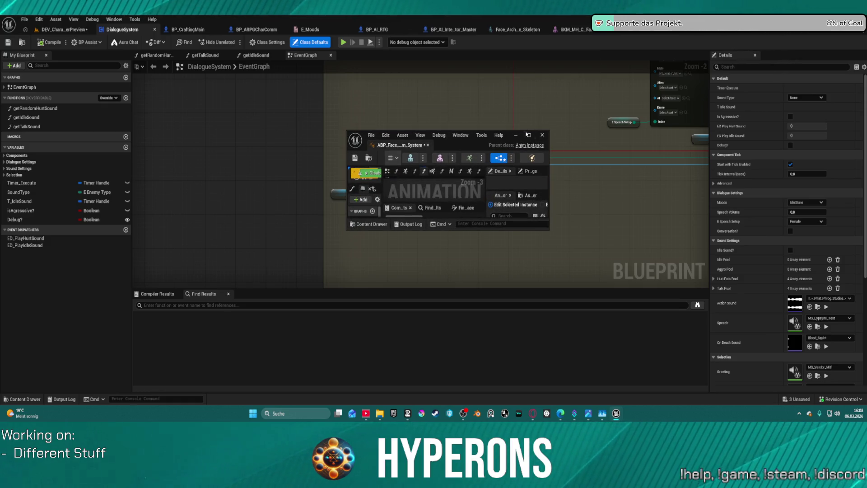
- Arrange the animation blueprint and level editor windows side by side
{"action": "double_click", "coordinate": [527, 136]}
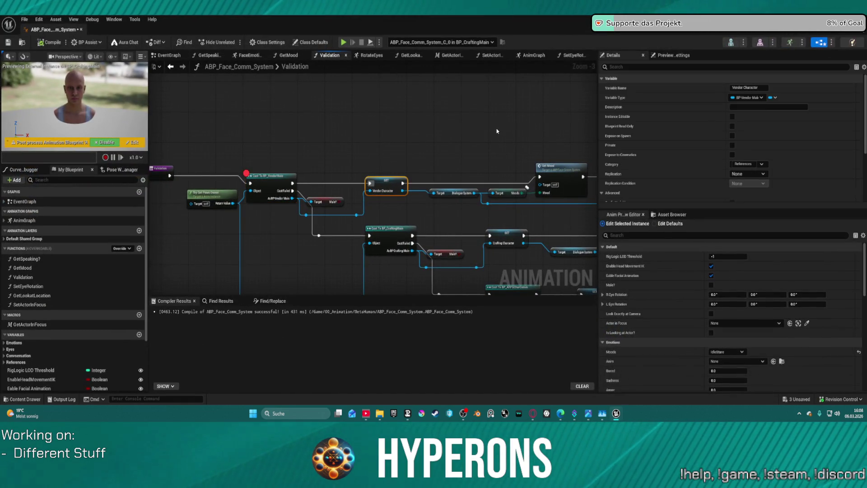
{"action": "key", "text": "super+Right"}
{"action": "left_click", "coordinate": [124, 77]}
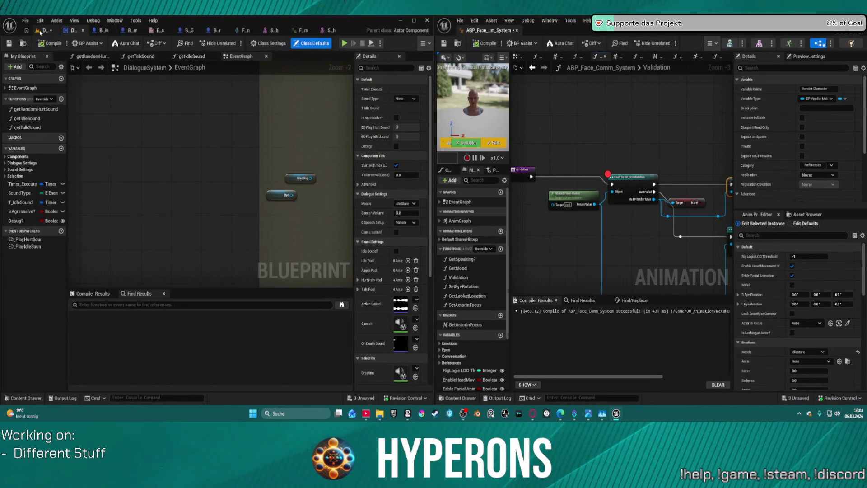
{"action": "left_click", "coordinate": [40, 32]}
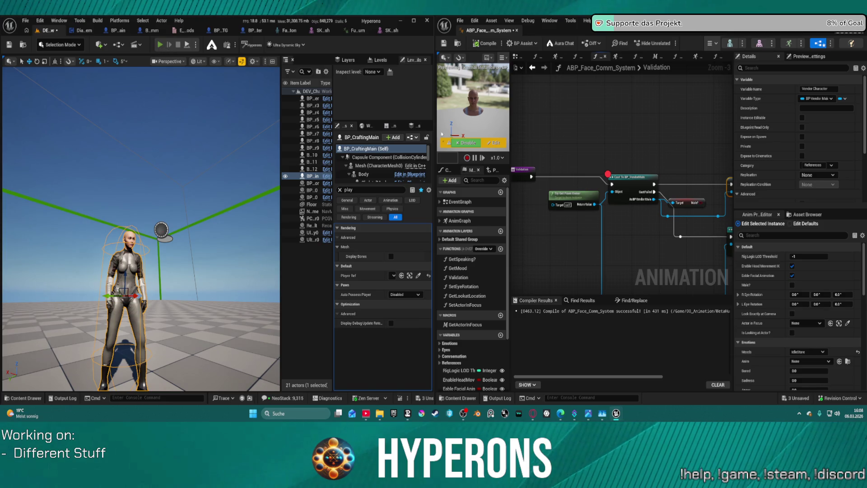
- Start play with Alt+P to hit the Validation breakpoint, then maximize the animation blueprint editor
{"action": "key", "text": "alt+p"}
{"action": "mouse_move", "coordinate": [597, 185]}
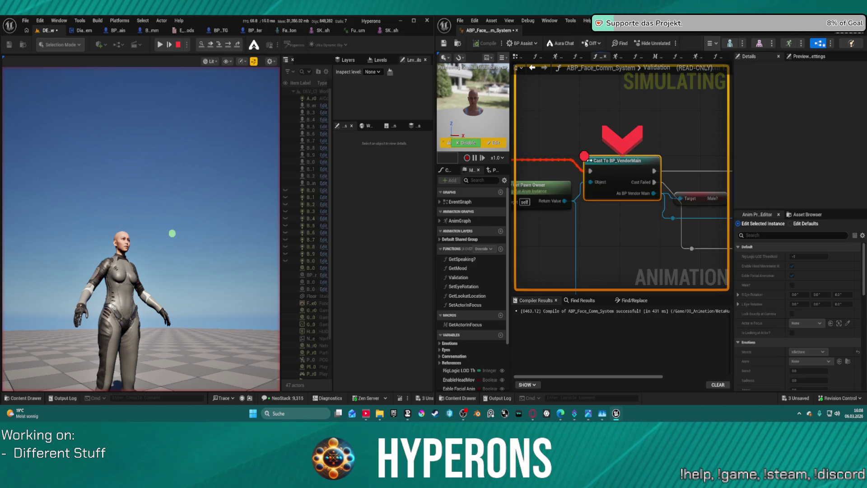
{"action": "scroll", "coordinate": [542, 89], "scroll_direction": "down", "scroll_amount": 2}
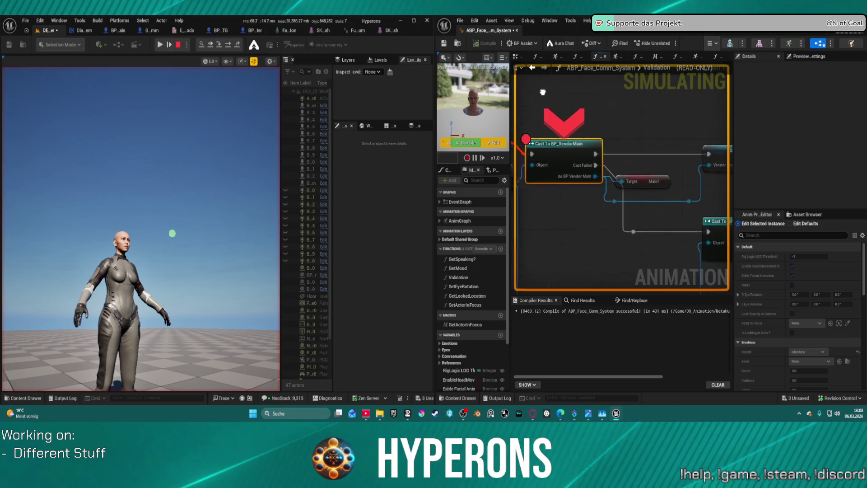
{"action": "scroll", "coordinate": [634, 94], "scroll_direction": "up", "scroll_amount": 2}
{"action": "left_click_drag", "start_coordinate": [633, 94], "coordinate": [661, 84]}
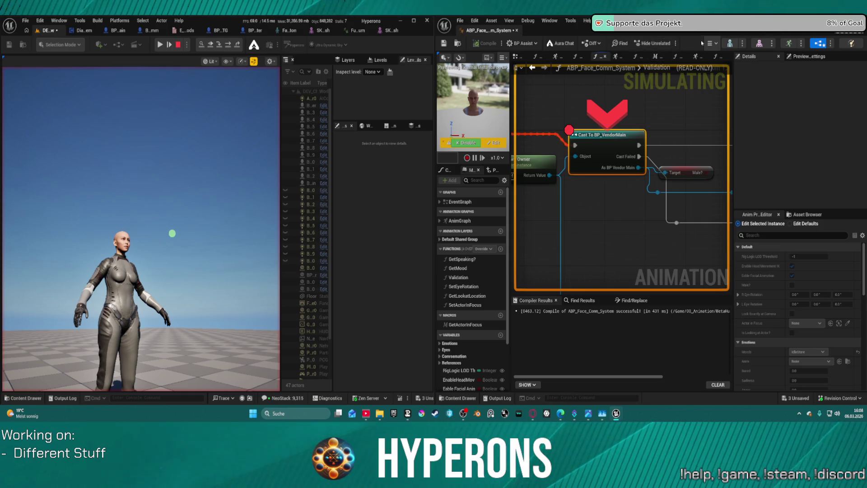
{"action": "double_click", "coordinate": [702, 22]}
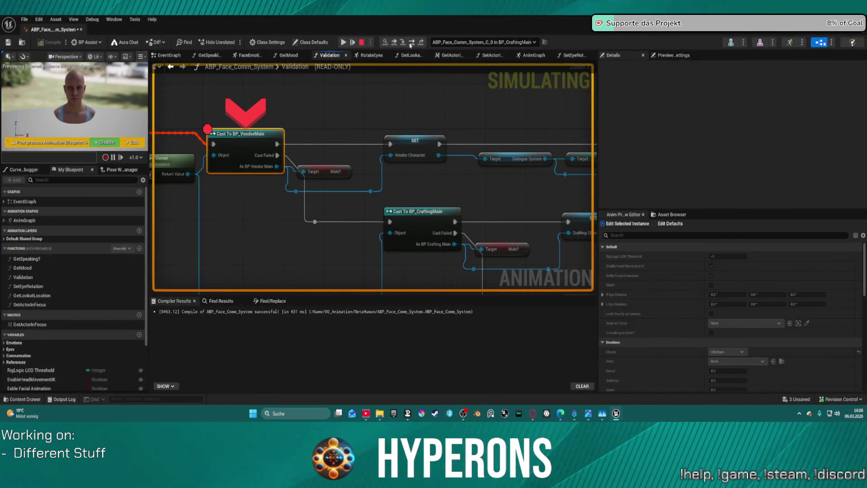
- Step over nodes to SET Crafting Character, resume, and stop the session with Esc
{"action": "left_click", "coordinate": [411, 43]}
{"action": "left_click", "coordinate": [411, 43]}
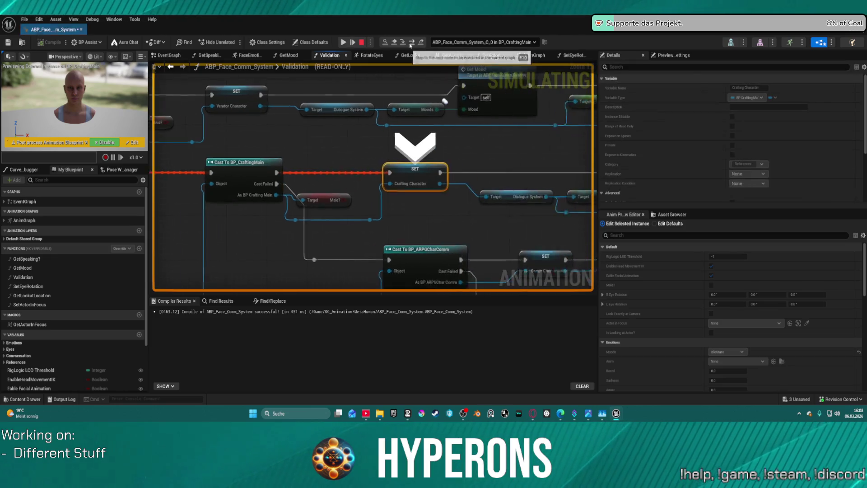
{"action": "left_click", "coordinate": [411, 45]}
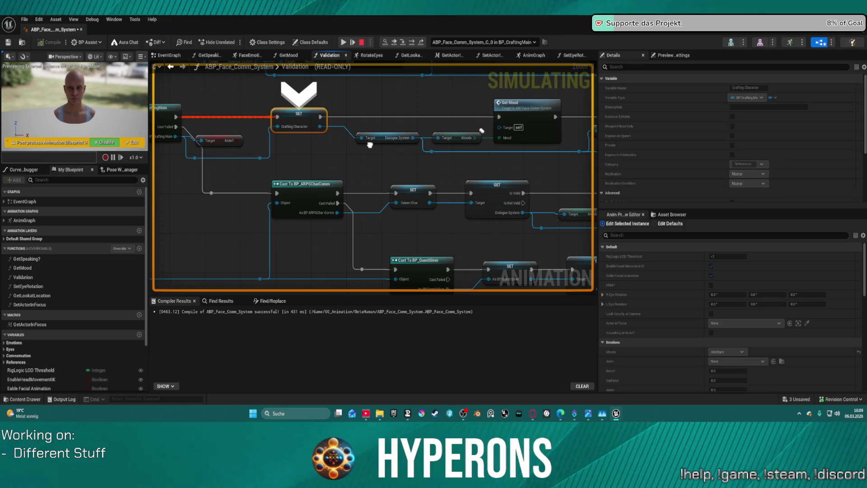
{"action": "key", "text": "F10"}
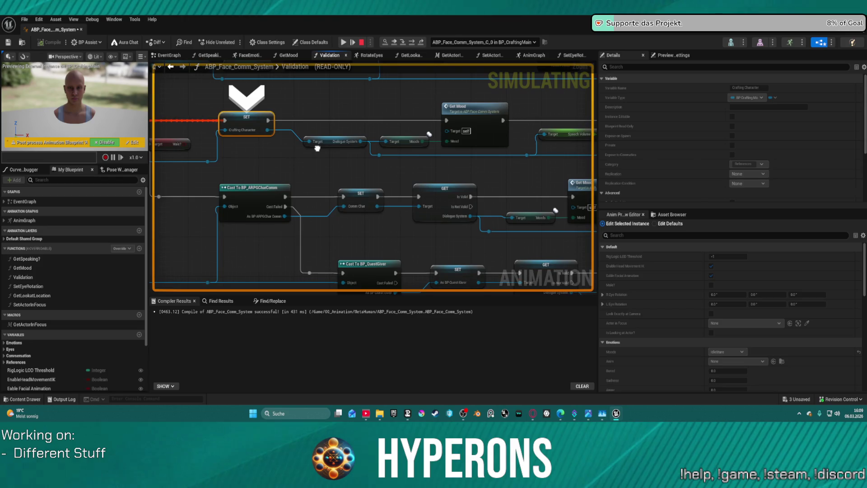
{"action": "left_click", "coordinate": [343, 42]}
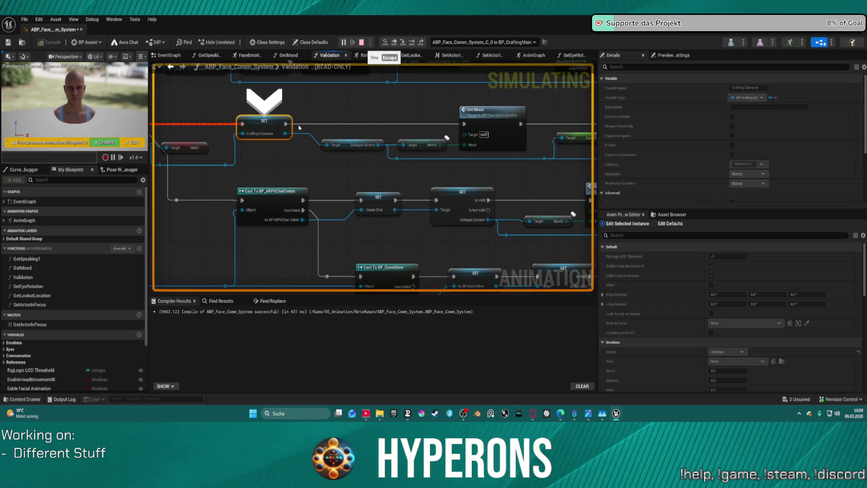
{"action": "key", "text": "Escape"}
- Make room in the Validation graph and delete an accidentally added Player Info Widget node
{"action": "left_click_drag", "start_coordinate": [290, 167], "coordinate": [287, 169]}
{"action": "left_click_drag", "start_coordinate": [315, 121], "coordinate": [424, 122]}
{"action": "left_click_drag", "start_coordinate": [291, 168], "coordinate": [313, 147]}
{"action": "type", "text": "get player"}
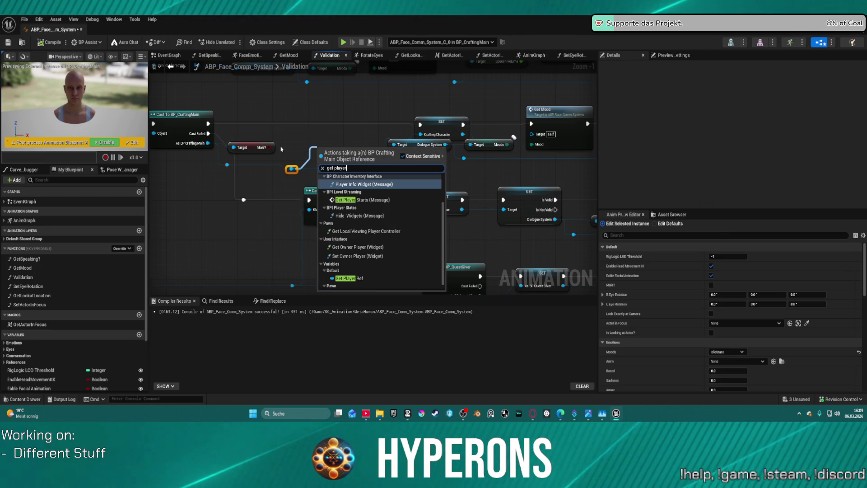
{"action": "key", "text": "Escape"}
{"action": "mouse_move", "coordinate": [337, 155]}
{"action": "left_mouse_down"}
{"action": "mouse_move", "coordinate": [331, 124]}
{"action": "mouse_move", "coordinate": [319, 118]}
{"action": "left_mouse_up"}
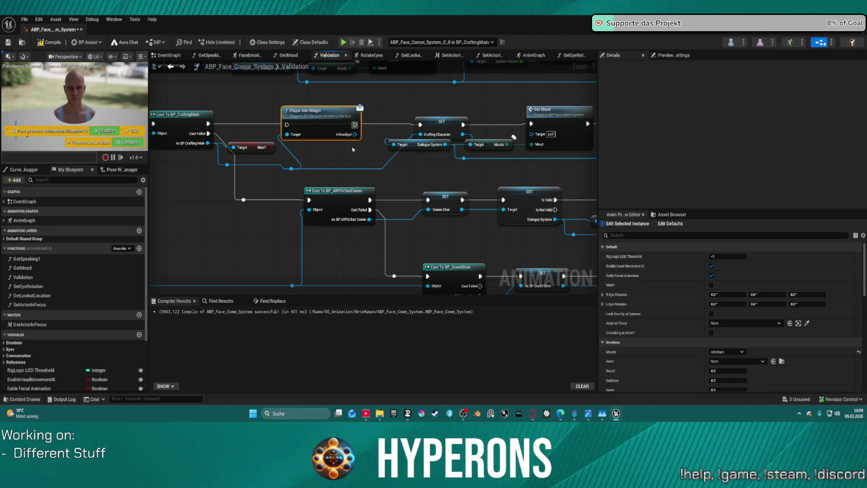
{"action": "key", "text": "Delete"}
{"action": "left_click_drag", "start_coordinate": [290, 170], "coordinate": [295, 165]}
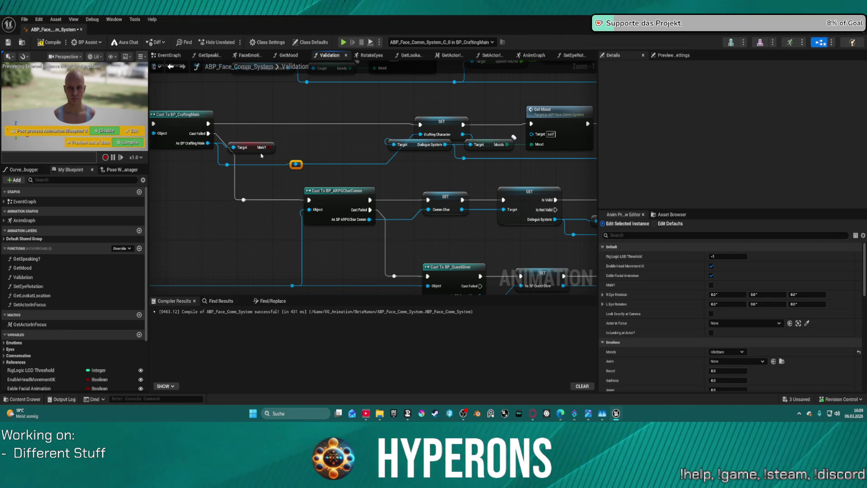
{"action": "left_click_drag", "start_coordinate": [296, 165], "coordinate": [302, 128]}
- Add a Get Player Ref node and a SET Actor In Focus node, wiring Player Ref in
{"action": "type", "text": "play"}
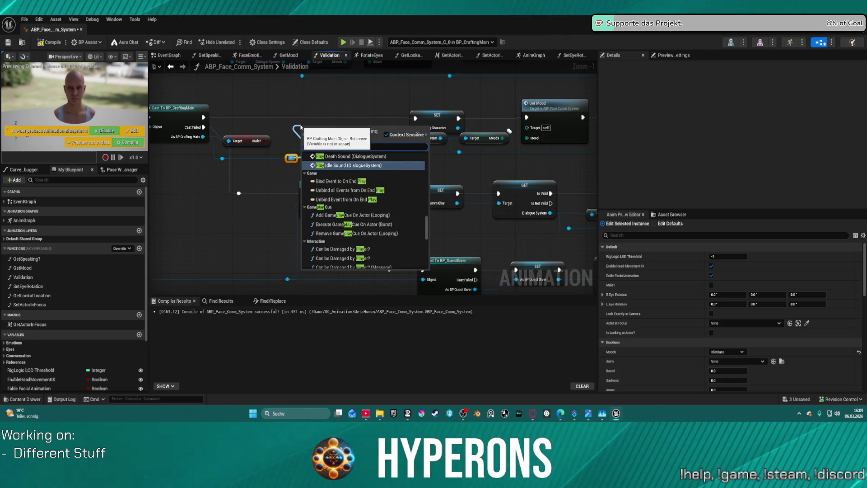
{"action": "type", "text": "er re"}
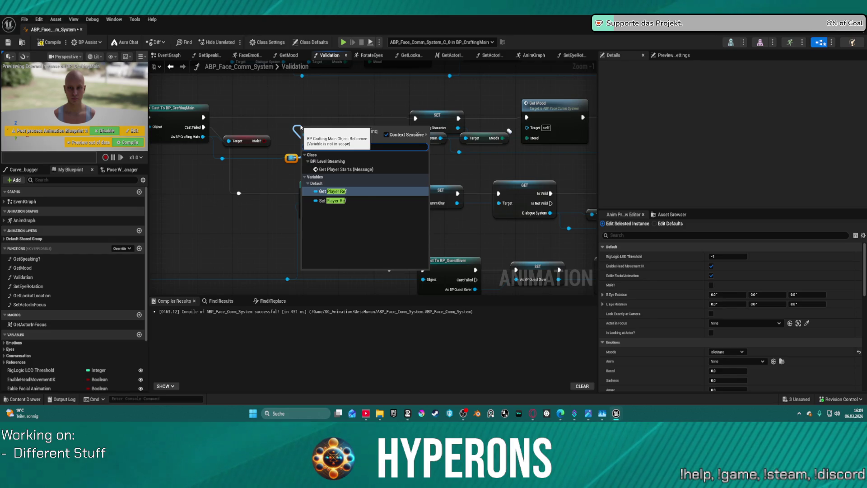
{"action": "key", "text": "Return"}
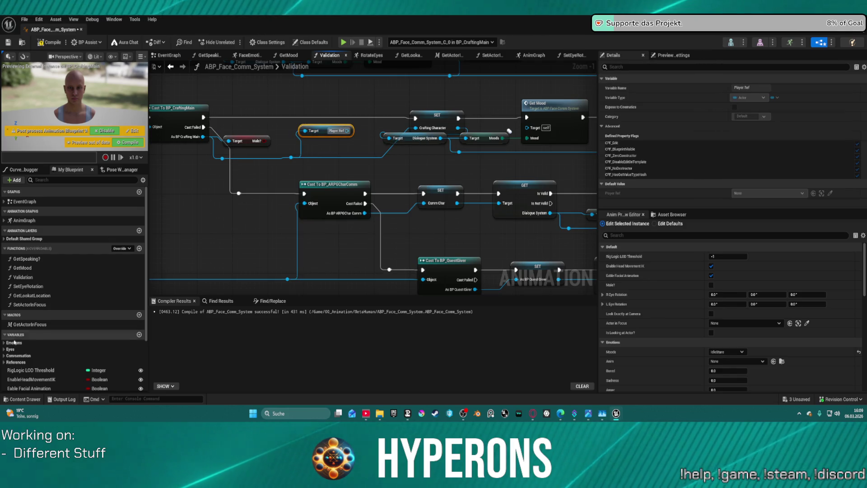
{"action": "scroll", "coordinate": [15, 343], "scroll_direction": "down", "scroll_amount": 4}
{"action": "mouse_move", "coordinate": [20, 358]}
{"action": "left_mouse_down"}
{"action": "mouse_move", "coordinate": [334, 98]}
{"action": "mouse_move", "coordinate": [352, 133]}
{"action": "mouse_move", "coordinate": [337, 113]}
{"action": "mouse_move", "coordinate": [203, 117]}
{"action": "left_mouse_up"}
{"action": "left_click", "coordinate": [358, 118]}
{"action": "left_click", "coordinate": [336, 131]}
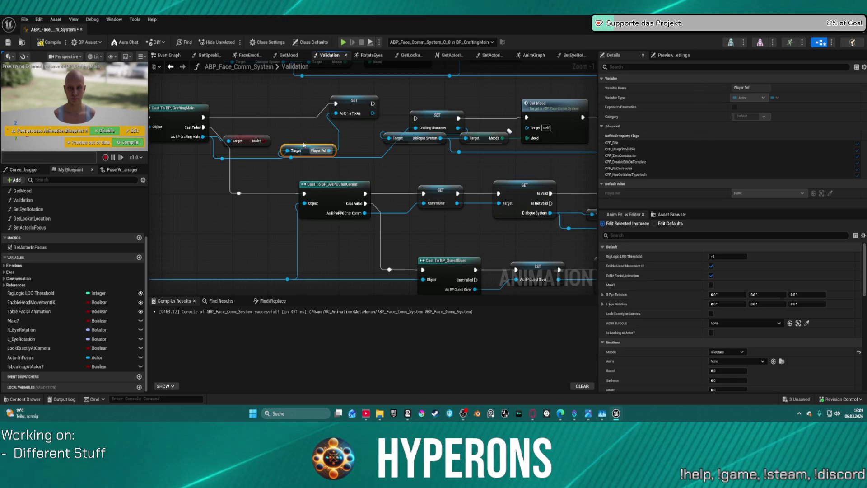
{"action": "left_click_drag", "start_coordinate": [305, 149], "coordinate": [341, 148]}
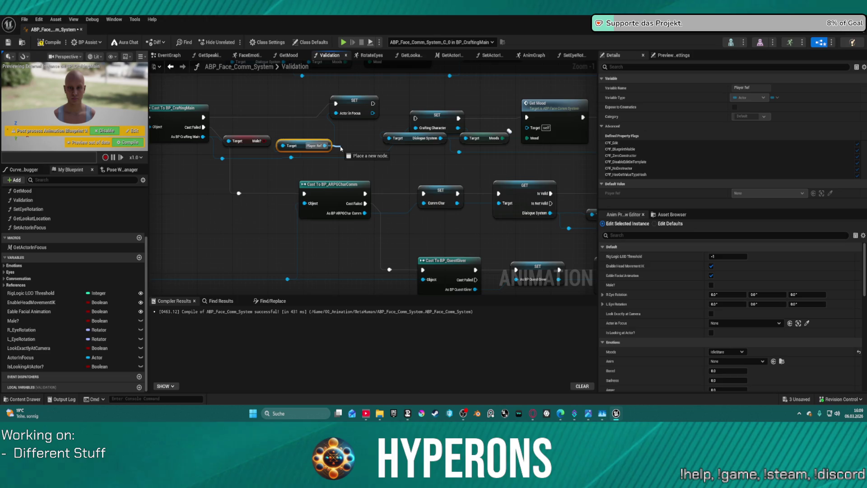
{"action": "left_click_drag", "start_coordinate": [341, 149], "coordinate": [343, 149]}
- Convert Player Ref to a validated get, chain the SET nodes' execution pins, and compile
{"action": "right_click", "coordinate": [302, 144]}
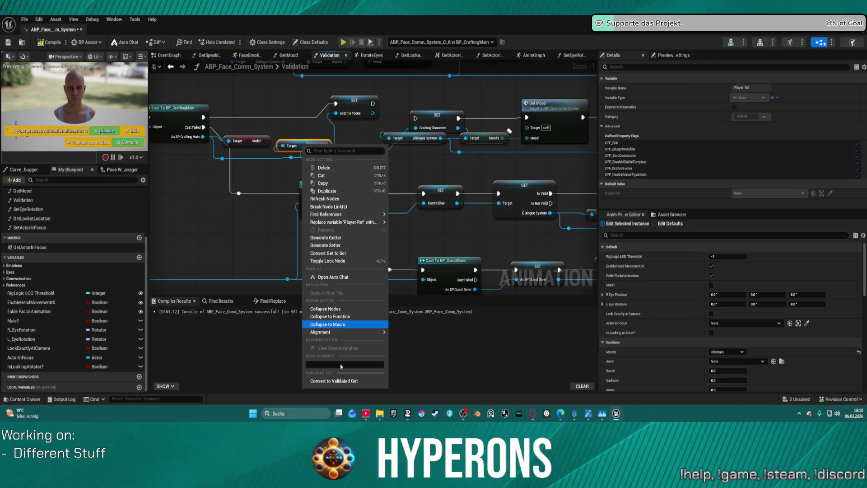
{"action": "left_click", "coordinate": [335, 384]}
{"action": "left_click_drag", "start_coordinate": [301, 151], "coordinate": [292, 101]}
{"action": "left_click", "coordinate": [204, 117]}
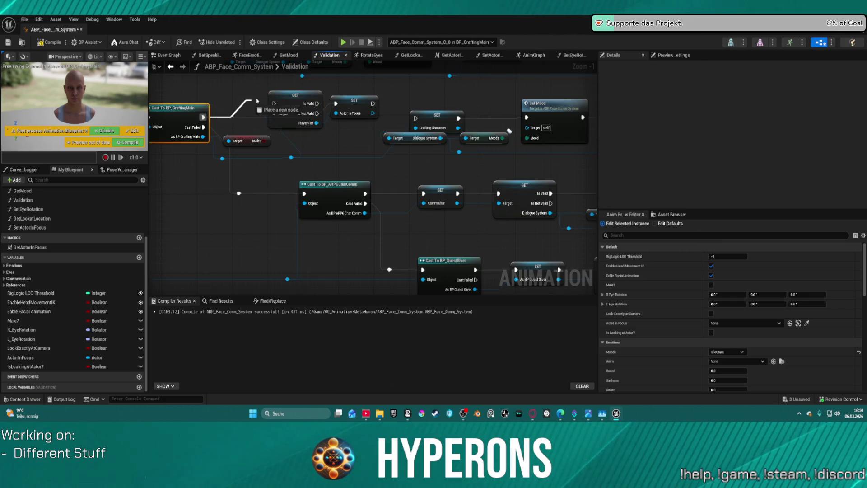
{"action": "left_click", "coordinate": [313, 108]}
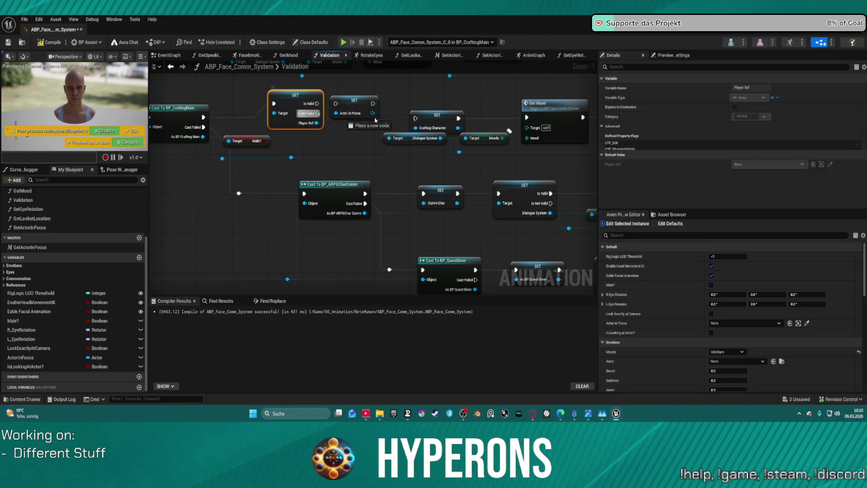
{"action": "mouse_move", "coordinate": [416, 117]}
{"action": "left_mouse_down"}
{"action": "mouse_move", "coordinate": [374, 104]}
{"action": "mouse_move", "coordinate": [318, 104]}
{"action": "left_mouse_up"}
{"action": "left_click", "coordinate": [378, 110]}
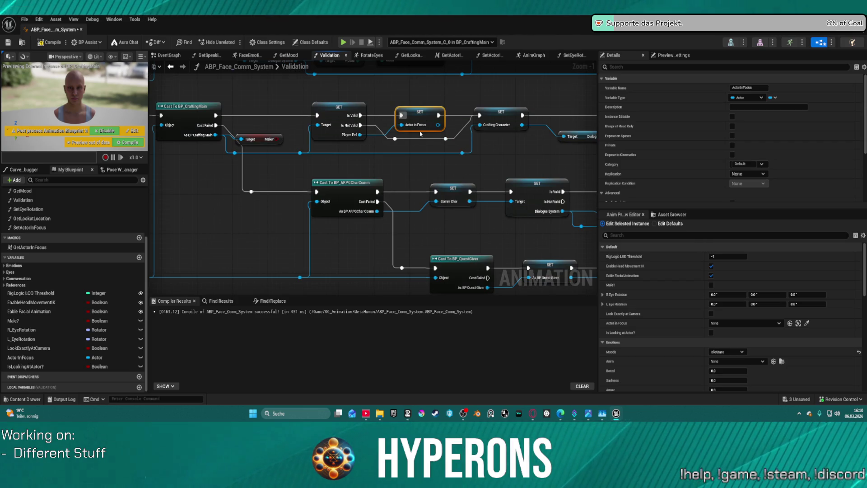
{"action": "left_click", "coordinate": [52, 43]}
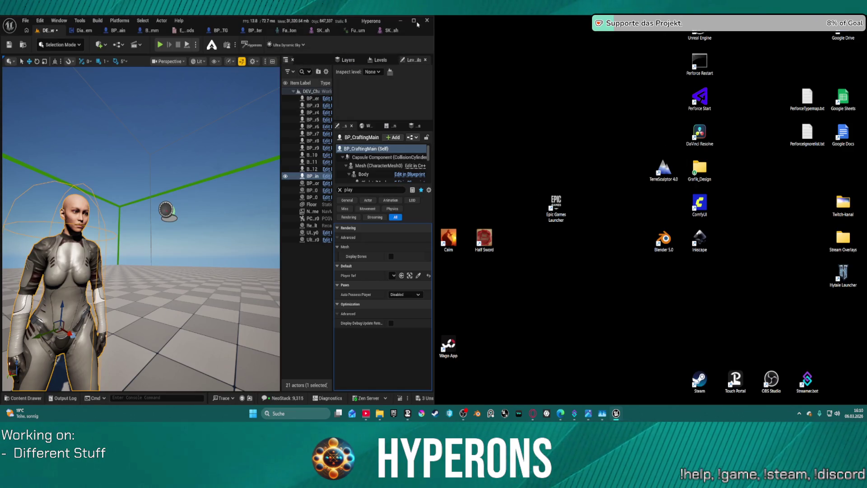
- Play the maximized level, resume, eject with F8, and select the green BP_TestActor sphere
{"action": "left_click", "coordinate": [418, 23]}
{"action": "left_click", "coordinate": [158, 44]}
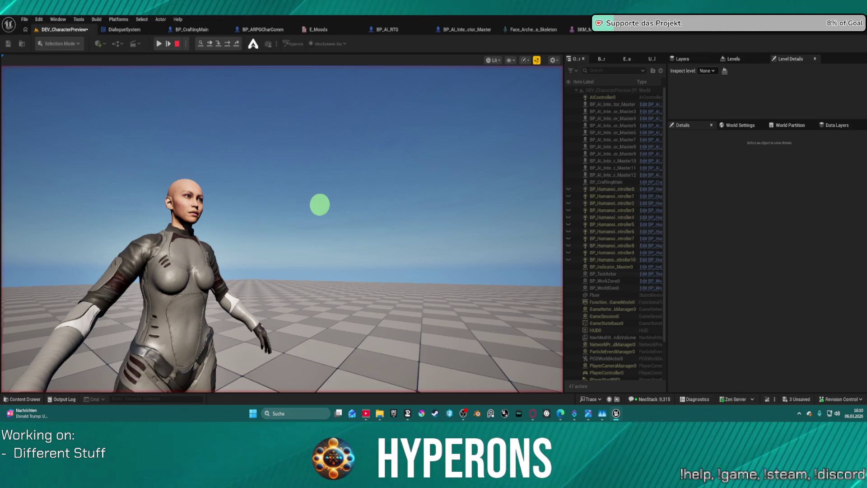
{"action": "left_click", "coordinate": [159, 43]}
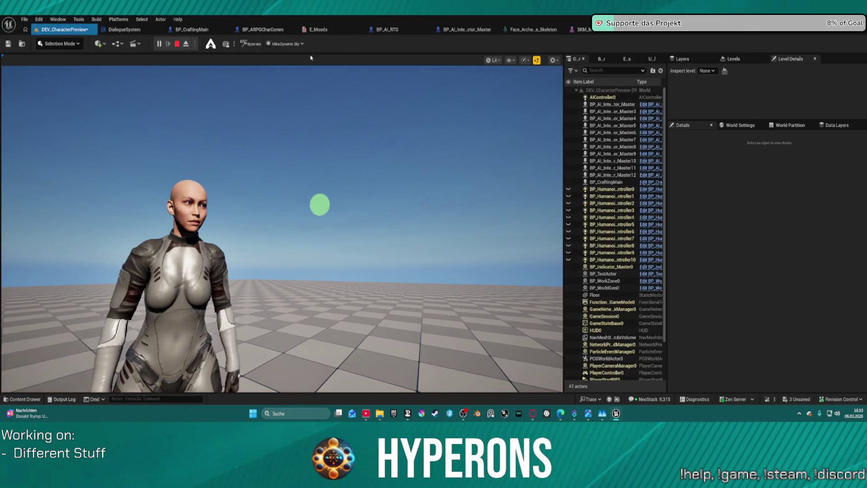
{"action": "left_click", "coordinate": [286, 219]}
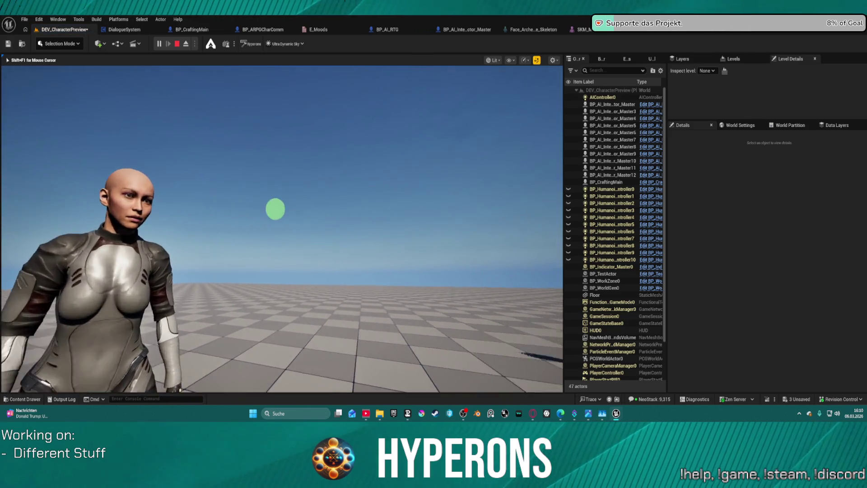
{"action": "key", "text": "super"}
{"action": "key", "text": "super"}
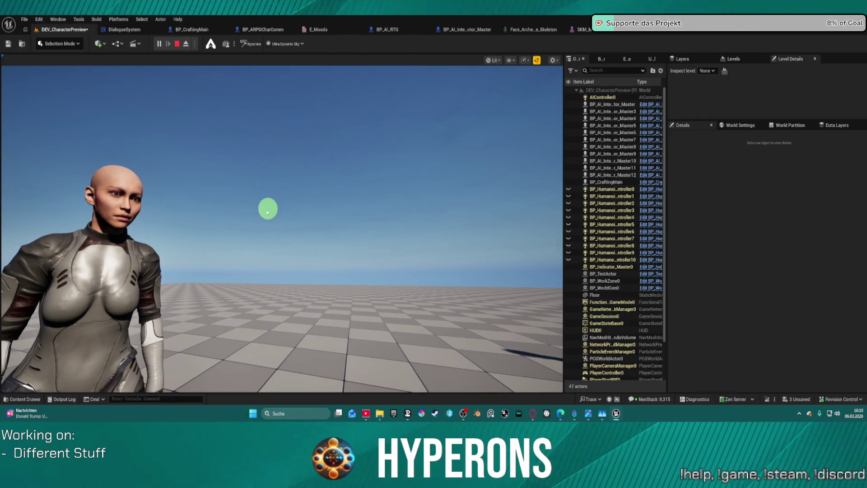
{"action": "key", "text": "F8"}
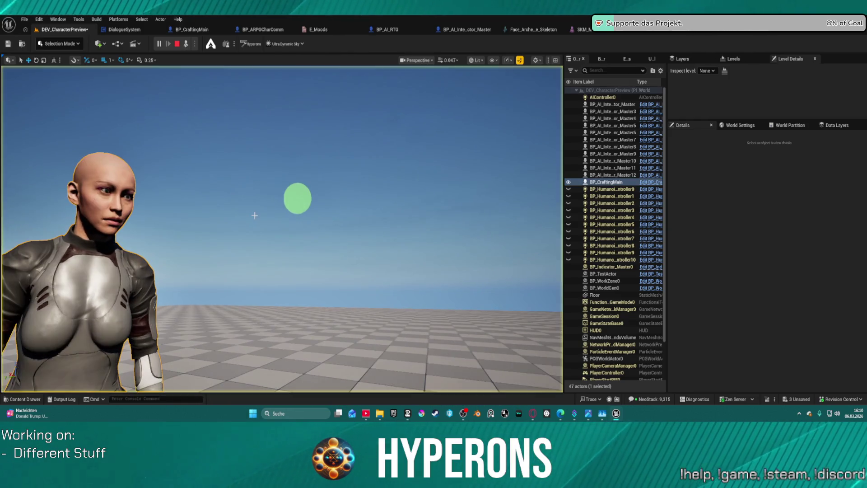
{"action": "left_click", "coordinate": [298, 199]}
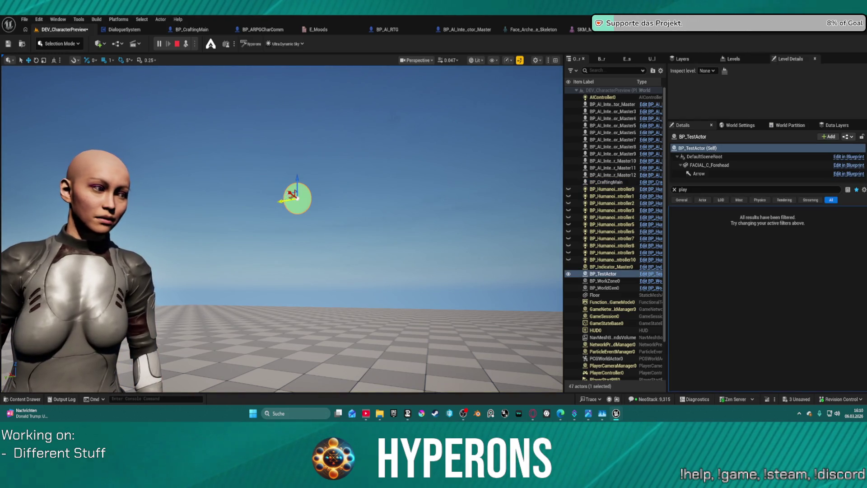
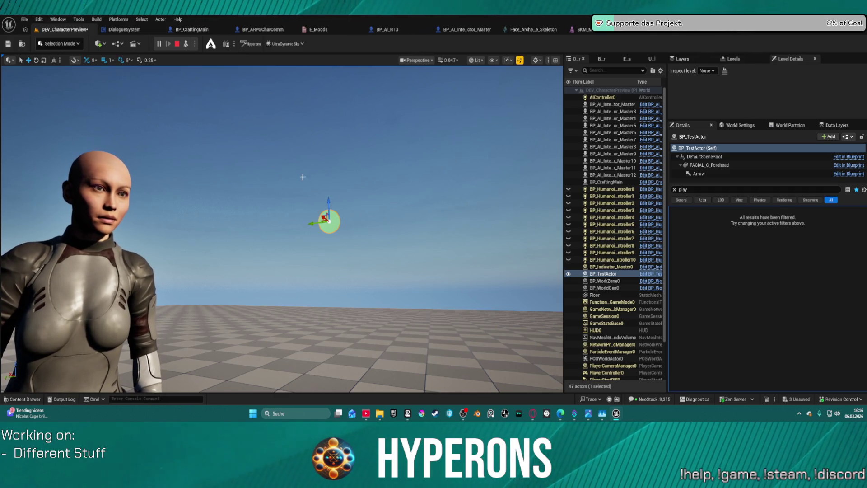
- Drag the look-at sphere up and to the character's left, then end the play session
{"action": "mouse_move", "coordinate": [328, 202]}
{"action": "left_mouse_down"}
{"action": "mouse_move", "coordinate": [331, 104]}
{"action": "mouse_move", "coordinate": [330, 184]}
{"action": "mouse_move", "coordinate": [320, 136]}
{"action": "mouse_move", "coordinate": [287, 348]}
{"action": "mouse_move", "coordinate": [283, 277]}
{"action": "left_mouse_up"}
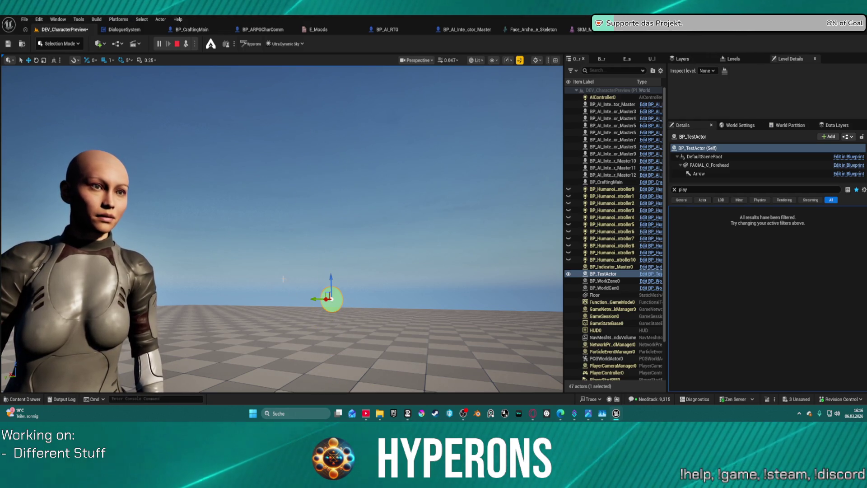
{"action": "mouse_move", "coordinate": [330, 300]}
{"action": "left_mouse_down"}
{"action": "mouse_move", "coordinate": [91, 310]}
{"action": "mouse_move", "coordinate": [431, 296]}
{"action": "mouse_move", "coordinate": [208, 304]}
{"action": "mouse_move", "coordinate": [326, 300]}
{"action": "mouse_move", "coordinate": [161, 302]}
{"action": "mouse_move", "coordinate": [278, 289]}
{"action": "mouse_move", "coordinate": [114, 289]}
{"action": "mouse_move", "coordinate": [220, 297]}
{"action": "mouse_move", "coordinate": [138, 301]}
{"action": "mouse_move", "coordinate": [245, 303]}
{"action": "mouse_move", "coordinate": [267, 237]}
{"action": "mouse_move", "coordinate": [267, 114]}
{"action": "mouse_move", "coordinate": [273, 176]}
{"action": "mouse_move", "coordinate": [273, 159]}
{"action": "mouse_move", "coordinate": [272, 167]}
{"action": "mouse_move", "coordinate": [208, 194]}
{"action": "mouse_move", "coordinate": [169, 172]}
{"action": "mouse_move", "coordinate": [226, 207]}
{"action": "mouse_move", "coordinate": [151, 173]}
{"action": "mouse_move", "coordinate": [42, 164]}
{"action": "mouse_move", "coordinate": [287, 196]}
{"action": "mouse_move", "coordinate": [131, 149]}
{"action": "mouse_move", "coordinate": [168, 191]}
{"action": "mouse_move", "coordinate": [211, 214]}
{"action": "left_mouse_up"}
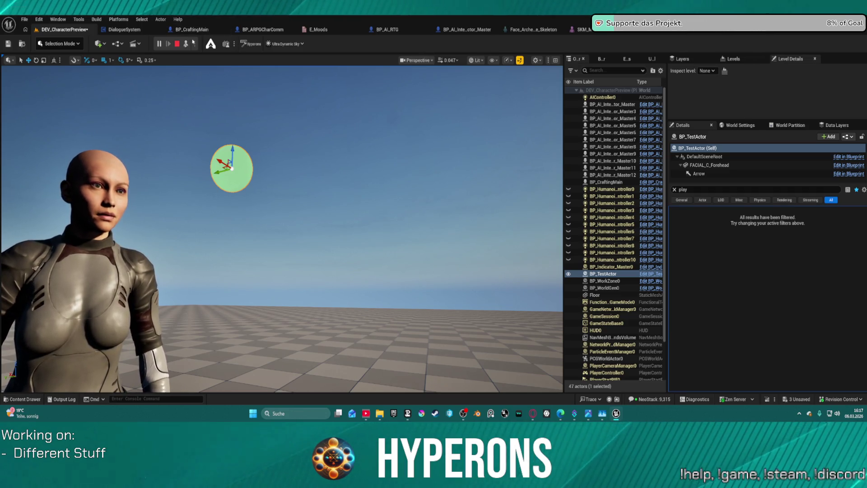
{"action": "left_click", "coordinate": [179, 44]}
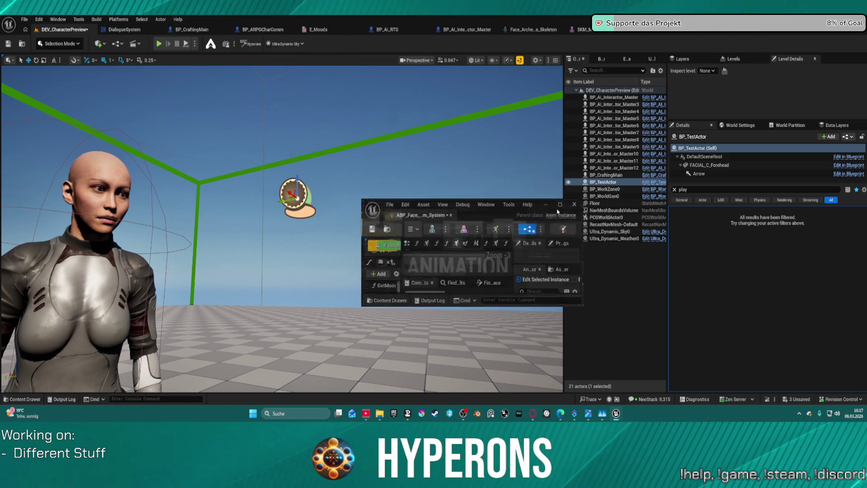
- Maximize ABP_Face_Comm_System, review its RotateEyes, Validation, EventGraph and AnimGraph, then dock it with the main tabs
{"action": "left_click", "coordinate": [557, 210]}
{"action": "mouse_move", "coordinate": [353, 171]}
{"action": "left_mouse_down"}
{"action": "mouse_move", "coordinate": [486, 221]}
{"action": "mouse_move", "coordinate": [330, 221]}
{"action": "mouse_move", "coordinate": [349, 232]}
{"action": "mouse_move", "coordinate": [242, 84]}
{"action": "left_mouse_up"}
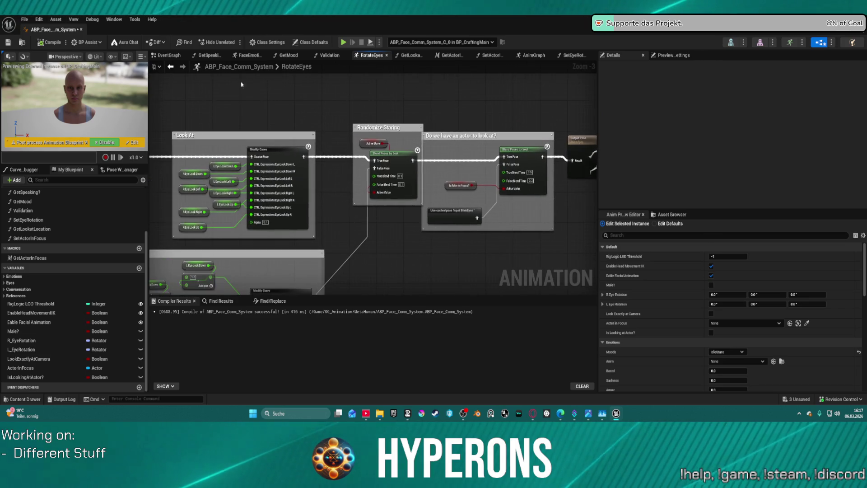
{"action": "left_click", "coordinate": [330, 55]}
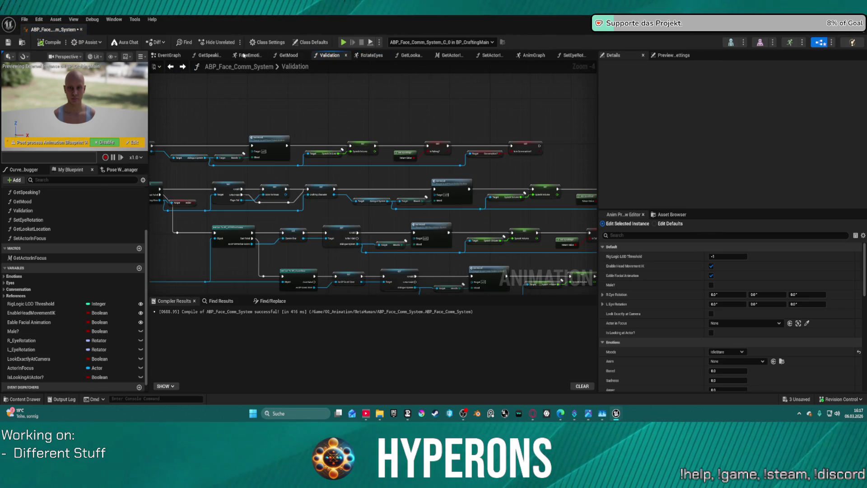
{"action": "left_click", "coordinate": [168, 55]}
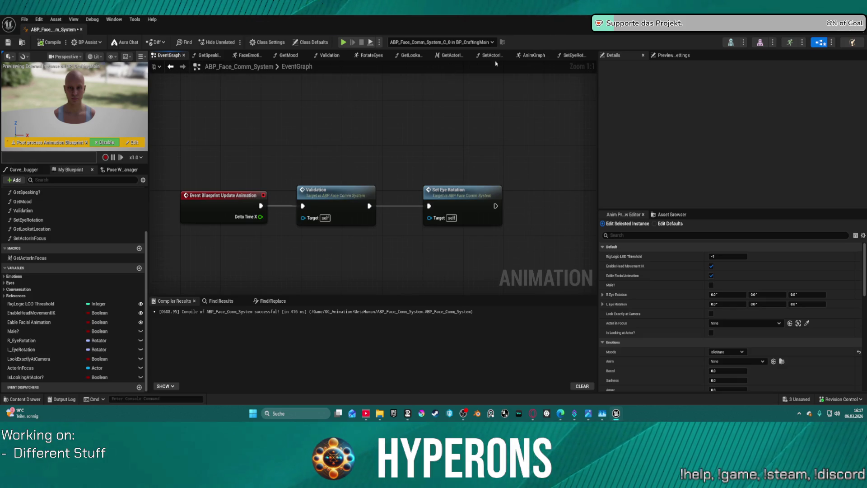
{"action": "left_click", "coordinate": [533, 55]}
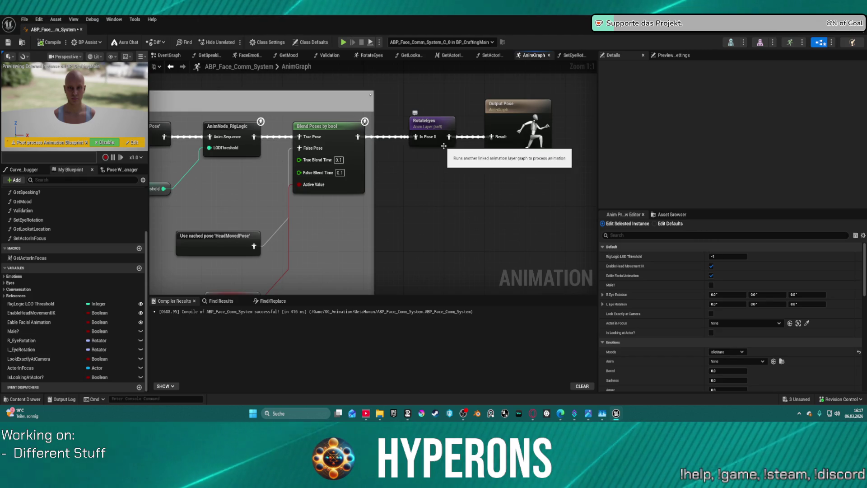
{"action": "left_click", "coordinate": [168, 55]}
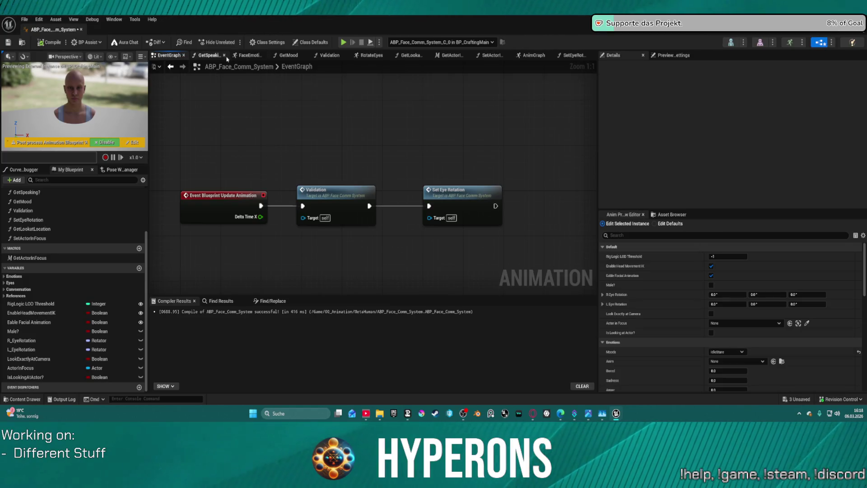
{"action": "left_click", "coordinate": [534, 56]}
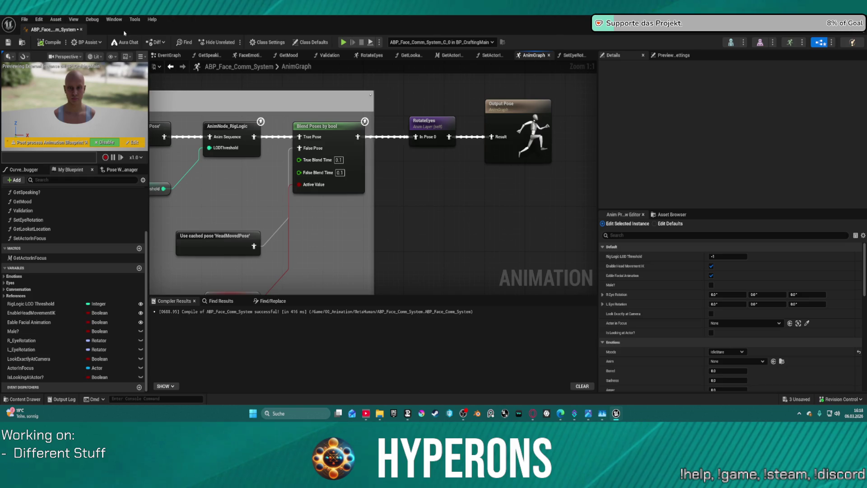
{"action": "left_click_drag", "start_coordinate": [124, 33], "coordinate": [208, 33]}
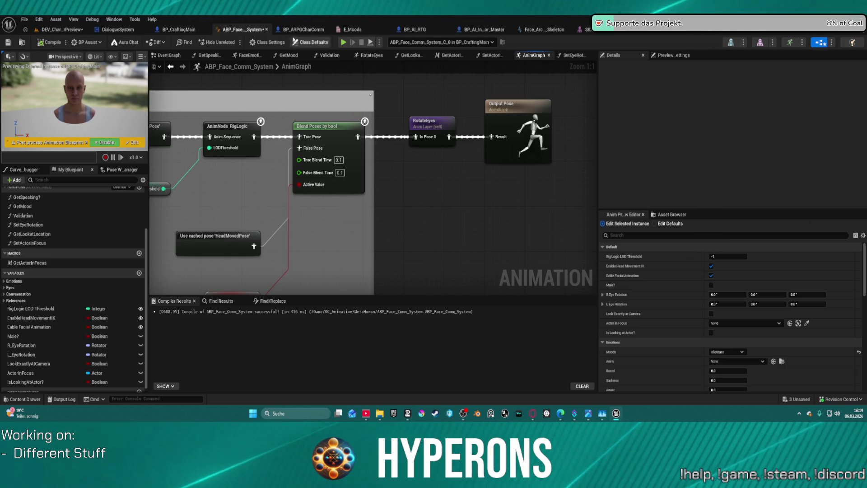
- After a glance at BP_CraftingMain, return to DEV_CharacterPreview and select the MetaHuman character
{"action": "left_click", "coordinate": [68, 29]}
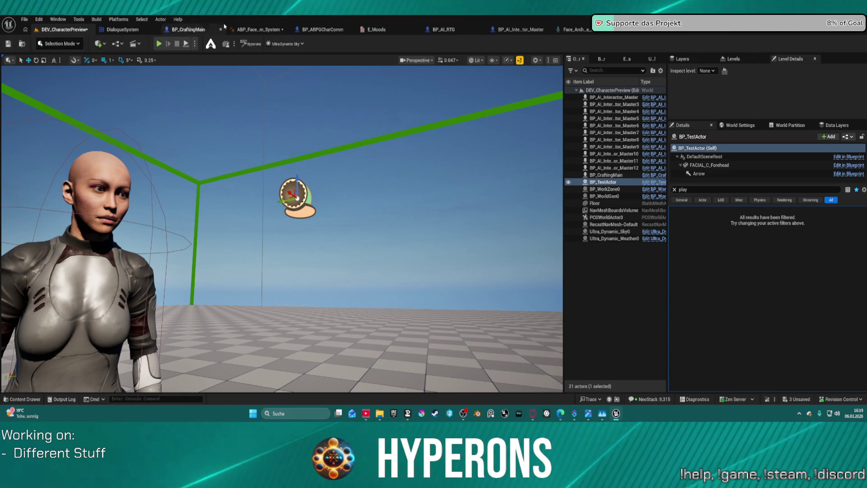
{"action": "left_click", "coordinate": [188, 30]}
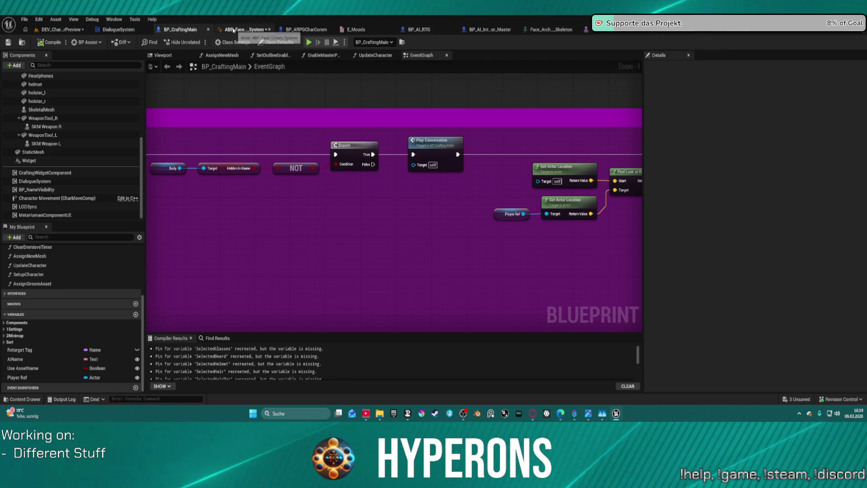
{"action": "left_click", "coordinate": [34, 30]}
{"action": "mouse_move", "coordinate": [232, 95]}
{"action": "left_mouse_down"}
{"action": "mouse_move", "coordinate": [201, 122]}
{"action": "mouse_move", "coordinate": [268, 135]}
{"action": "left_mouse_up"}
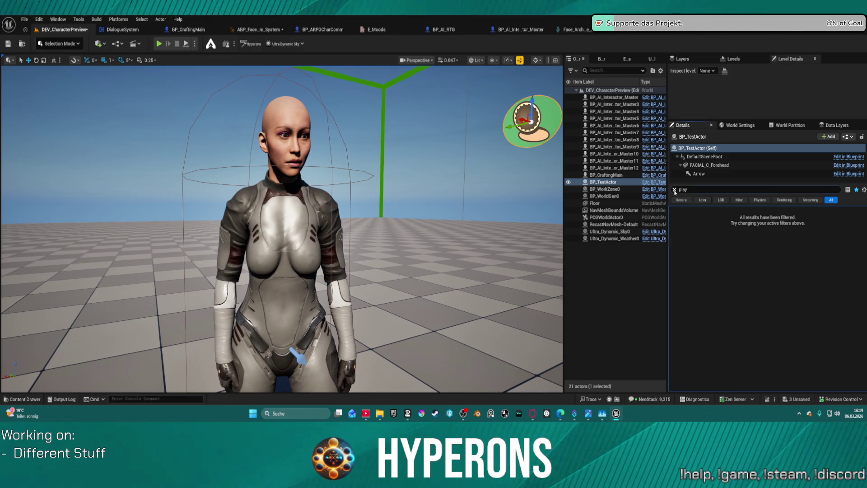
{"action": "left_click", "coordinate": [675, 190]}
{"action": "left_click", "coordinate": [312, 210]}
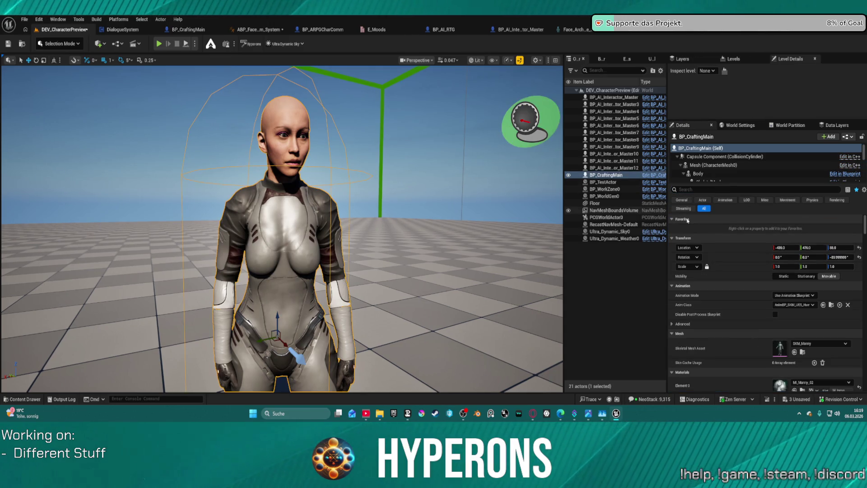
- Set Anim Class to None on the Mesh and Body components, then start Play In Editor
{"action": "left_click", "coordinate": [704, 166]}
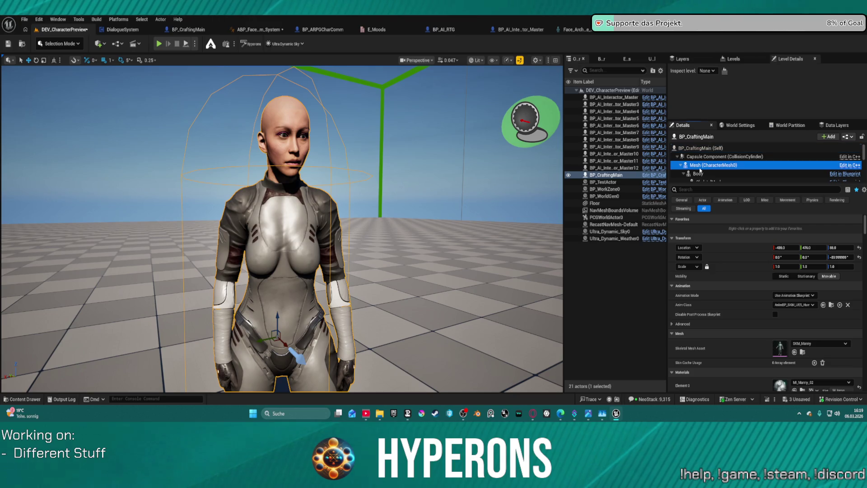
{"action": "left_click", "coordinate": [794, 287]}
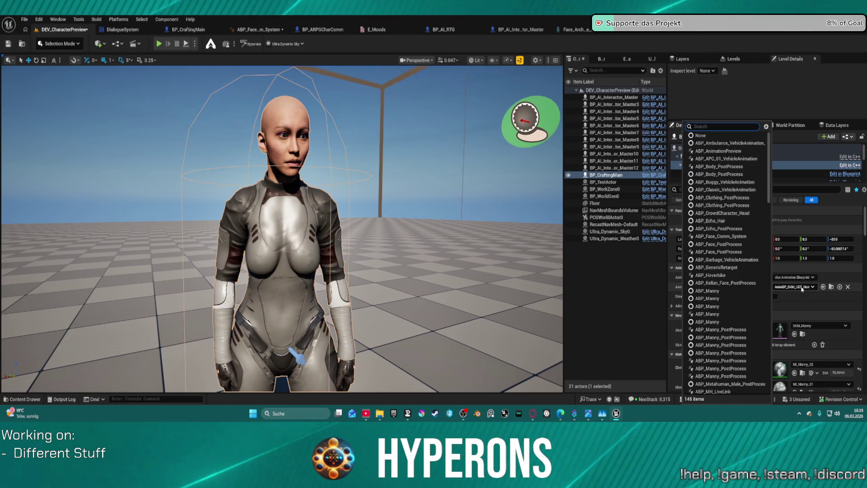
{"action": "left_click", "coordinate": [700, 136]}
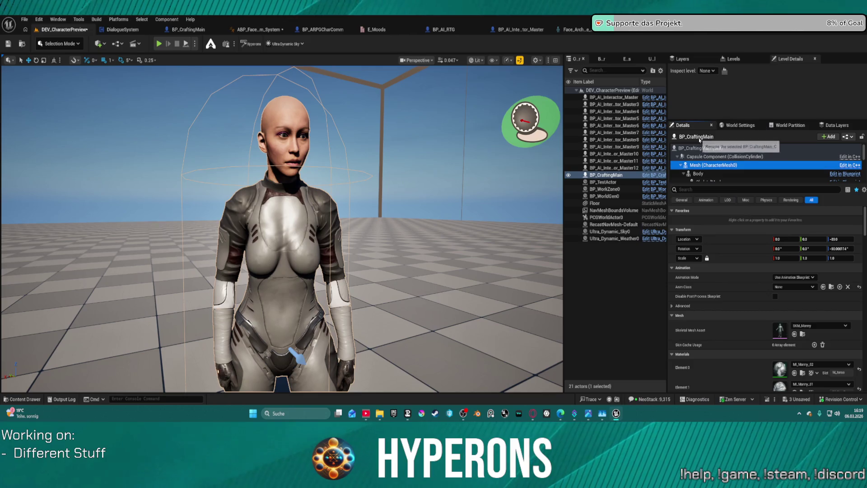
{"action": "left_click", "coordinate": [714, 174]}
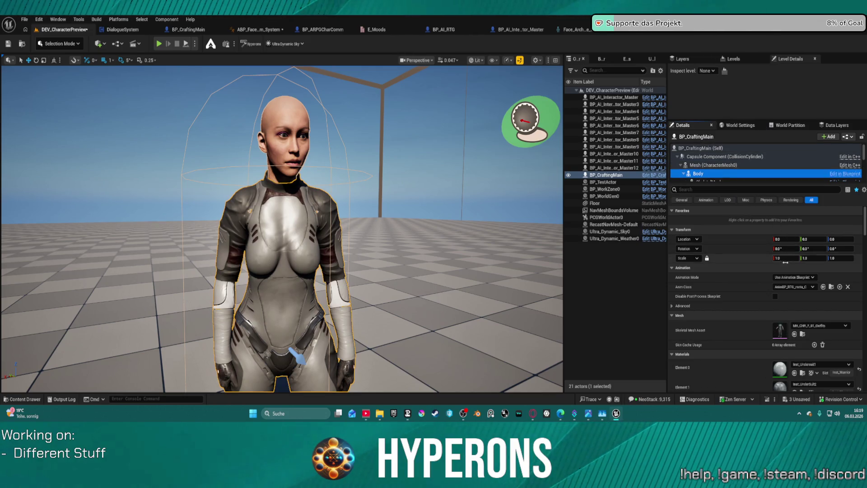
{"action": "left_click", "coordinate": [792, 286]}
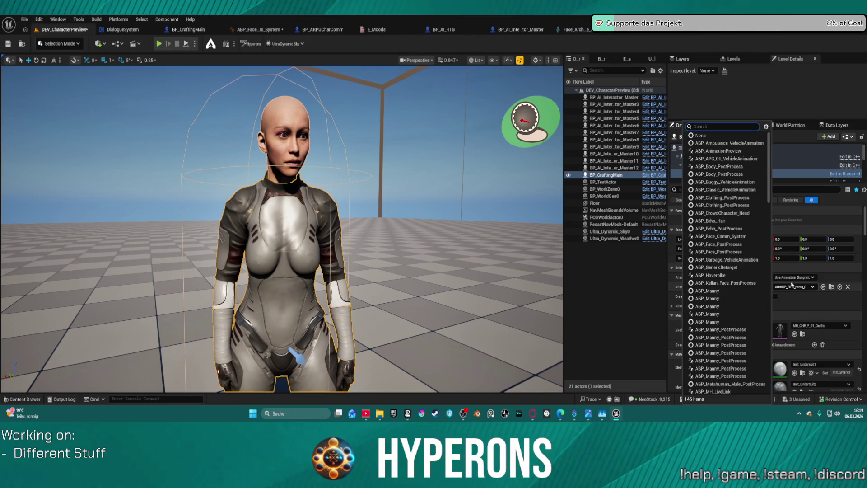
{"action": "left_click", "coordinate": [700, 136]}
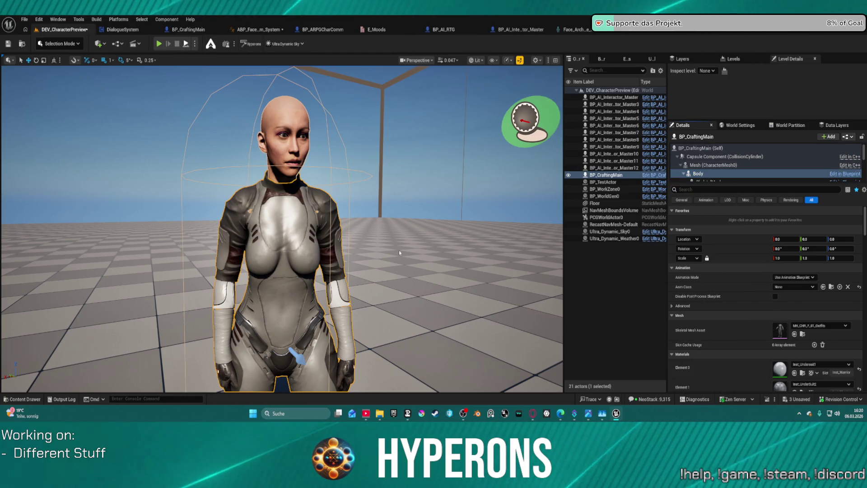
{"action": "key", "text": "alt+p"}
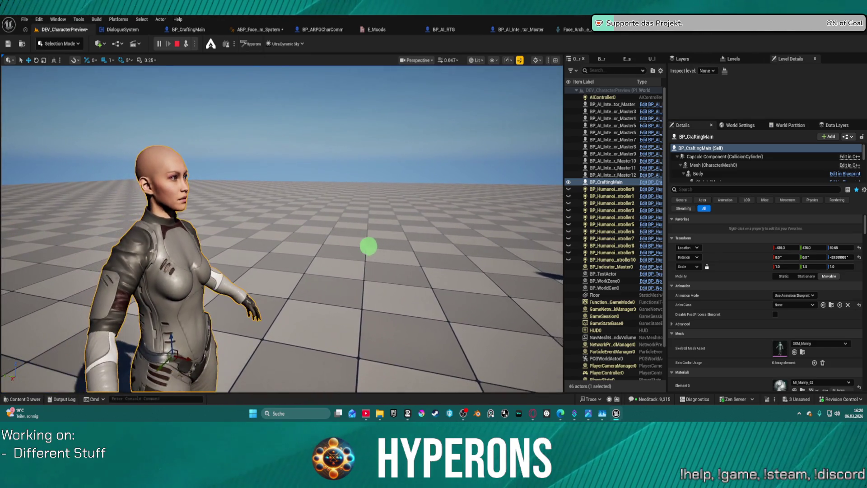
- Select the green look-at sphere and drag it above, across and down to her chest
{"action": "left_click", "coordinate": [366, 245]}
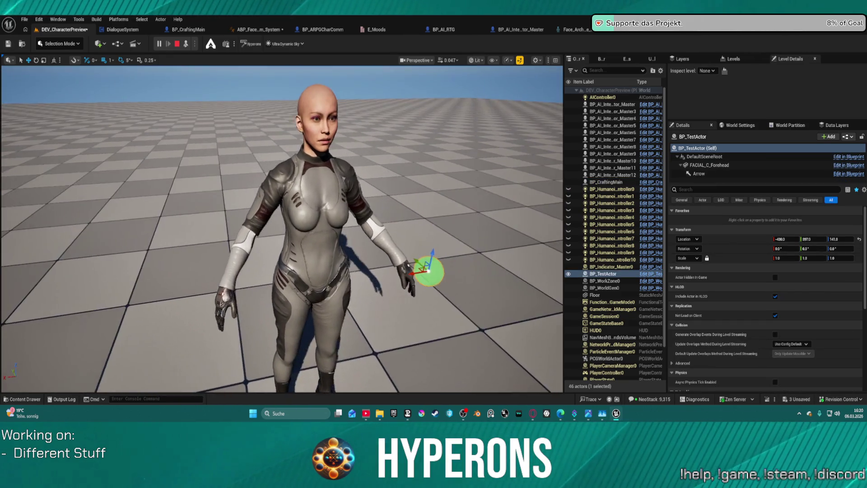
{"action": "left_click_drag", "start_coordinate": [475, 282], "coordinate": [456, 120]}
{"action": "mouse_move", "coordinate": [492, 146]}
{"action": "left_mouse_down"}
{"action": "mouse_move", "coordinate": [152, 151]}
{"action": "mouse_move", "coordinate": [529, 129]}
{"action": "mouse_move", "coordinate": [213, 134]}
{"action": "mouse_move", "coordinate": [362, 140]}
{"action": "mouse_move", "coordinate": [360, 132]}
{"action": "mouse_move", "coordinate": [352, 230]}
{"action": "mouse_move", "coordinate": [364, 151]}
{"action": "mouse_move", "coordinate": [345, 132]}
{"action": "mouse_move", "coordinate": [524, 132]}
{"action": "mouse_move", "coordinate": [392, 138]}
{"action": "left_mouse_up"}
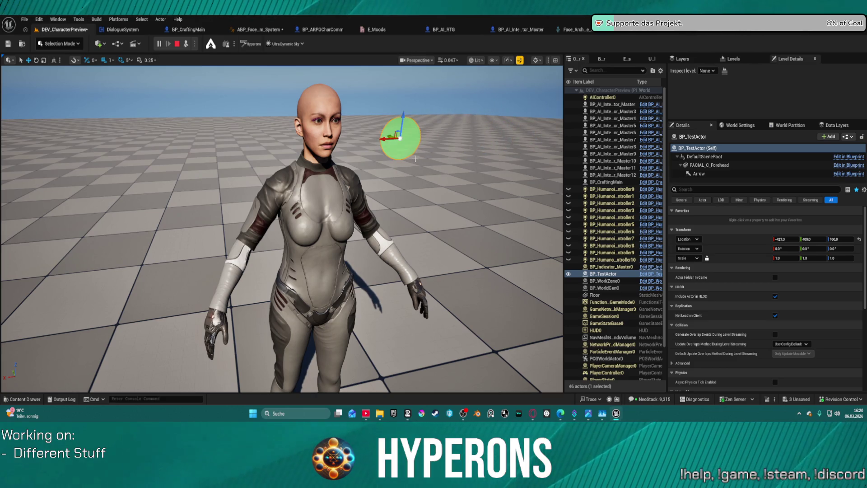
{"action": "key", "text": "f"}
{"action": "key", "text": "w"}
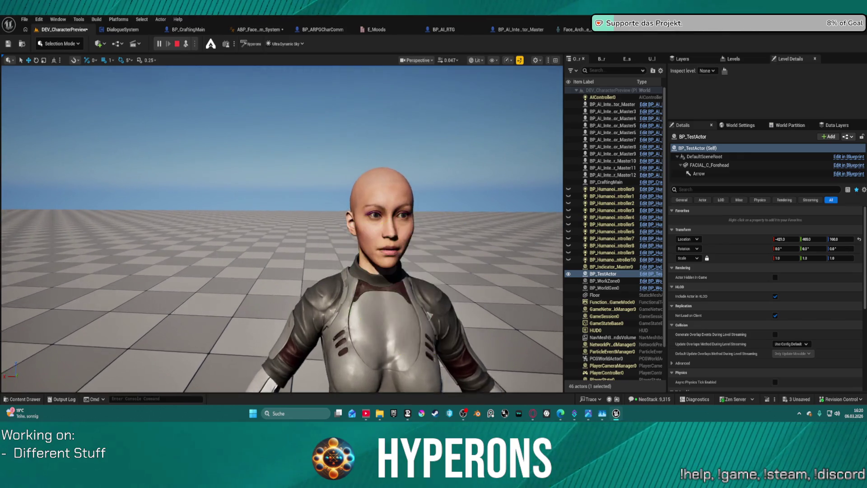
{"action": "key", "text": "s"}
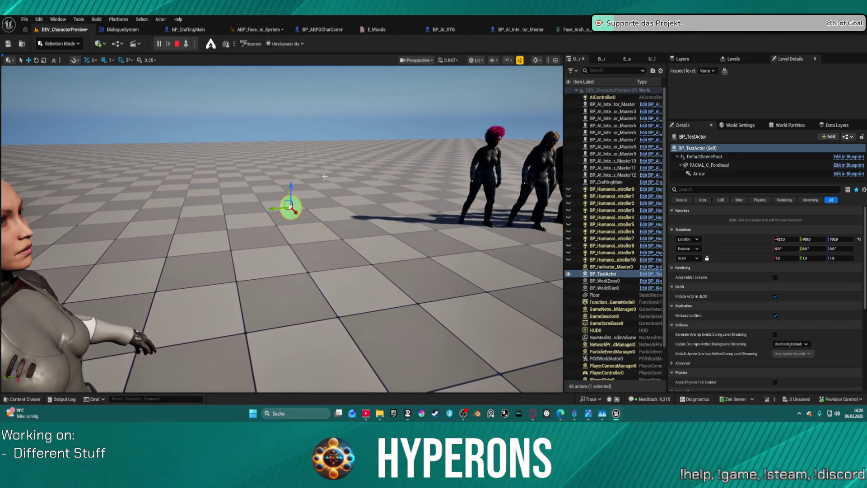
{"action": "left_click_drag", "start_coordinate": [155, 177], "coordinate": [155, 177]}
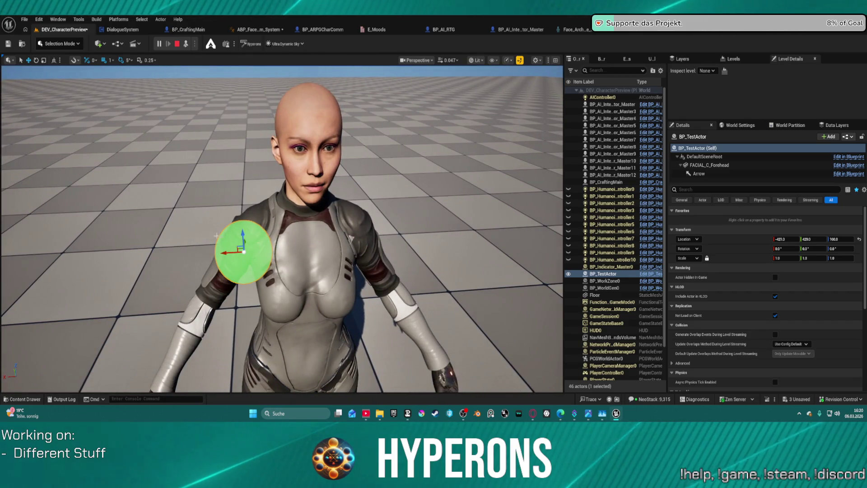
{"action": "mouse_move", "coordinate": [225, 256]}
{"action": "left_mouse_down"}
{"action": "mouse_move", "coordinate": [407, 253]}
{"action": "mouse_move", "coordinate": [248, 211]}
{"action": "mouse_move", "coordinate": [189, 212]}
{"action": "mouse_move", "coordinate": [369, 203]}
{"action": "mouse_move", "coordinate": [196, 195]}
{"action": "mouse_move", "coordinate": [317, 197]}
{"action": "left_mouse_up"}
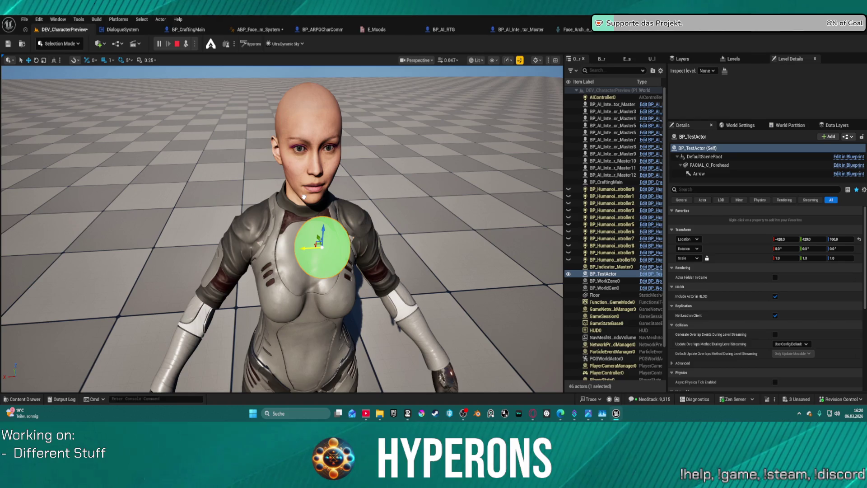
{"action": "mouse_move", "coordinate": [322, 247]}
{"action": "left_mouse_down"}
{"action": "mouse_move", "coordinate": [339, 124]}
{"action": "mouse_move", "coordinate": [321, 268]}
{"action": "mouse_move", "coordinate": [325, 213]}
{"action": "mouse_move", "coordinate": [480, 199]}
{"action": "mouse_move", "coordinate": [188, 219]}
{"action": "mouse_move", "coordinate": [488, 210]}
{"action": "mouse_move", "coordinate": [217, 217]}
{"action": "mouse_move", "coordinate": [337, 212]}
{"action": "mouse_move", "coordinate": [401, 164]}
{"action": "mouse_move", "coordinate": [337, 174]}
{"action": "left_mouse_up"}
- Fly in close to her head and swing the green sphere back and forth past her face
{"action": "scroll", "coordinate": [337, 174], "scroll_direction": "down", "scroll_amount": 5}
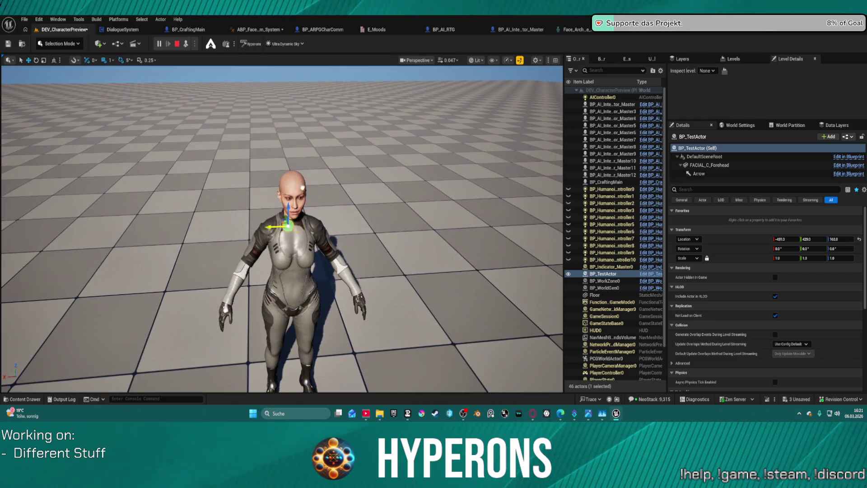
{"action": "mouse_move", "coordinate": [328, 208]}
{"action": "left_mouse_down"}
{"action": "mouse_move", "coordinate": [329, 176]}
{"action": "mouse_move", "coordinate": [299, 168]}
{"action": "mouse_move", "coordinate": [243, 208]}
{"action": "left_mouse_up"}
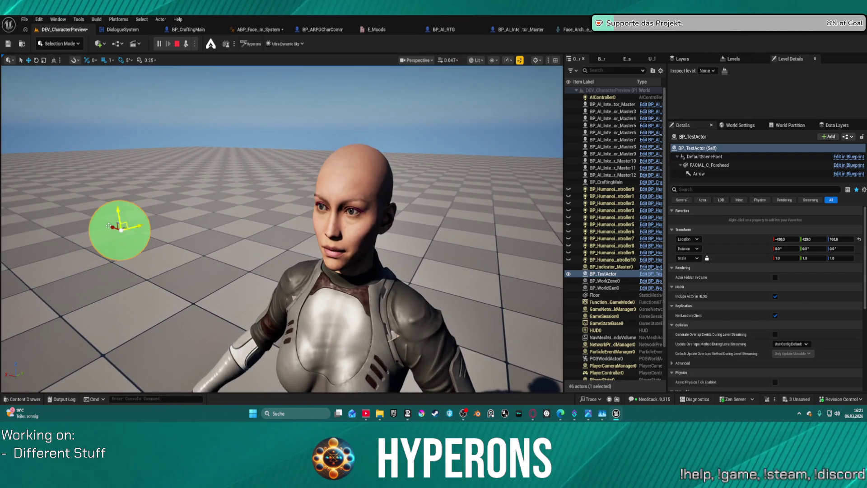
{"action": "mouse_move", "coordinate": [121, 230]}
{"action": "left_mouse_down"}
{"action": "mouse_move", "coordinate": [343, 304]}
{"action": "mouse_move", "coordinate": [98, 237]}
{"action": "mouse_move", "coordinate": [258, 244]}
{"action": "mouse_move", "coordinate": [474, 232]}
{"action": "mouse_move", "coordinate": [310, 244]}
{"action": "mouse_move", "coordinate": [253, 224]}
{"action": "mouse_move", "coordinate": [72, 238]}
{"action": "mouse_move", "coordinate": [288, 213]}
{"action": "mouse_move", "coordinate": [73, 241]}
{"action": "mouse_move", "coordinate": [205, 222]}
{"action": "mouse_move", "coordinate": [42, 235]}
{"action": "mouse_move", "coordinate": [298, 223]}
{"action": "mouse_move", "coordinate": [468, 200]}
{"action": "mouse_move", "coordinate": [136, 235]}
{"action": "left_mouse_up"}
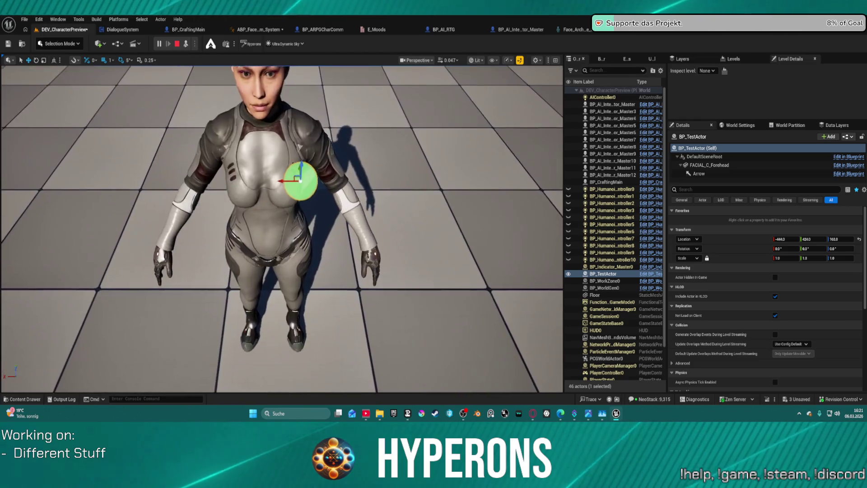
{"action": "key", "text": "f"}
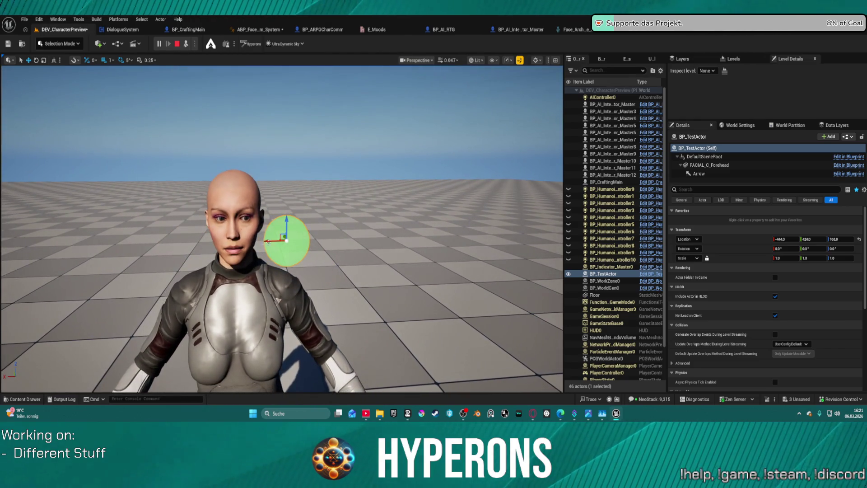
{"action": "mouse_move", "coordinate": [255, 245]}
{"action": "left_mouse_down"}
{"action": "mouse_move", "coordinate": [234, 249]}
{"action": "mouse_move", "coordinate": [261, 269]}
{"action": "mouse_move", "coordinate": [124, 284]}
{"action": "mouse_move", "coordinate": [233, 305]}
{"action": "mouse_move", "coordinate": [346, 291]}
{"action": "left_mouse_up"}
- Sweep the sphere side to side past her, bring it to her face, then open ABP_Face_Comm_System
{"action": "scroll", "coordinate": [346, 291], "scroll_direction": "down", "scroll_amount": 5}
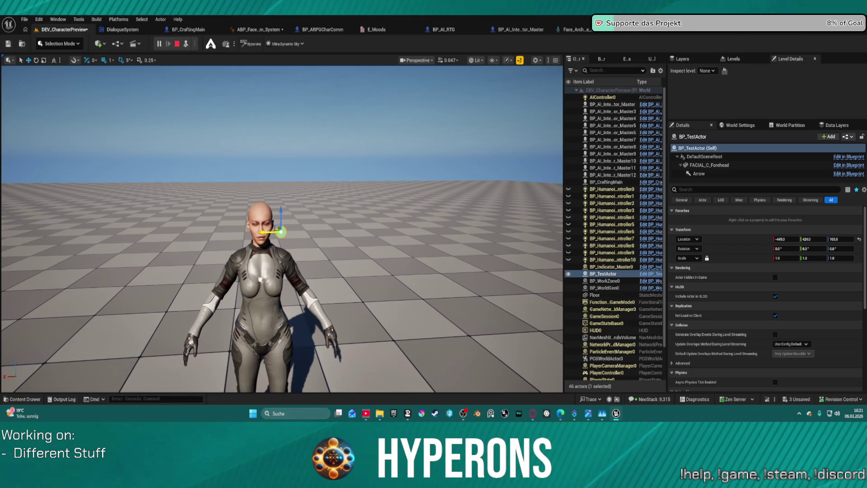
{"action": "scroll", "coordinate": [306, 233], "scroll_direction": "up", "scroll_amount": 5}
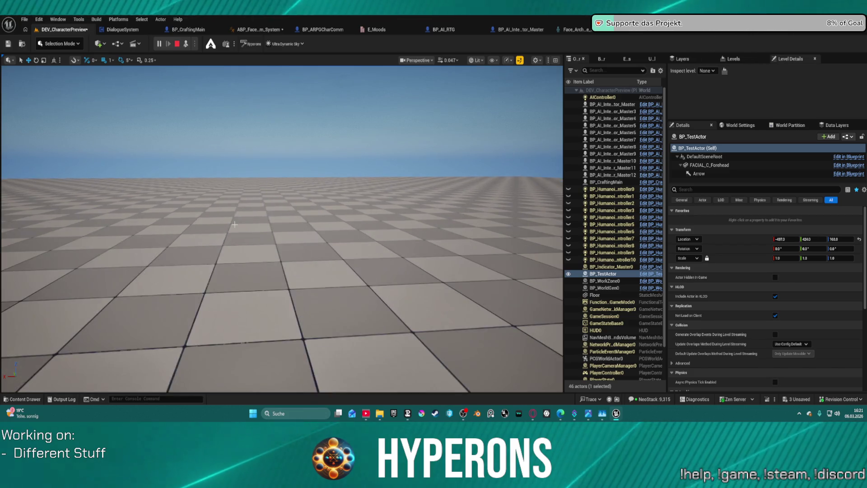
{"action": "mouse_move", "coordinate": [215, 243]}
{"action": "left_mouse_down"}
{"action": "mouse_move", "coordinate": [149, 244]}
{"action": "mouse_move", "coordinate": [410, 237]}
{"action": "mouse_move", "coordinate": [42, 246]}
{"action": "mouse_move", "coordinate": [471, 234]}
{"action": "mouse_move", "coordinate": [10, 248]}
{"action": "mouse_move", "coordinate": [230, 248]}
{"action": "mouse_move", "coordinate": [218, 240]}
{"action": "mouse_move", "coordinate": [27, 239]}
{"action": "left_mouse_up"}
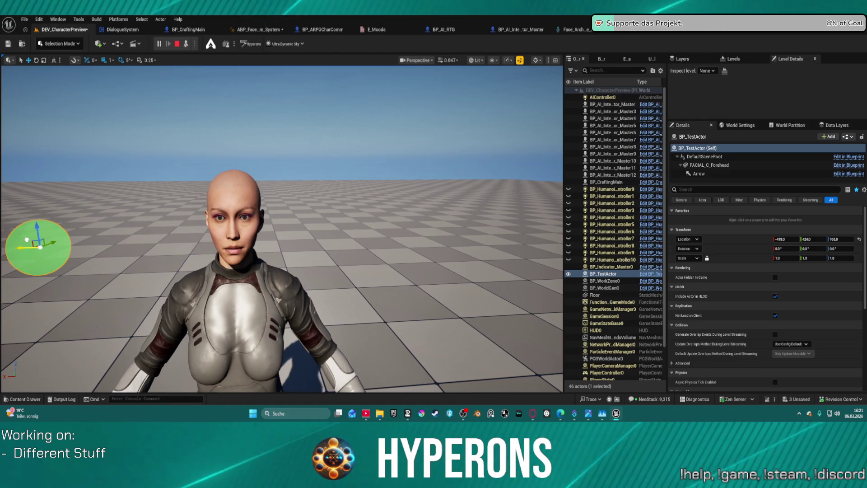
{"action": "mouse_move", "coordinate": [27, 240]}
{"action": "left_mouse_down"}
{"action": "mouse_move", "coordinate": [295, 242]}
{"action": "mouse_move", "coordinate": [124, 248]}
{"action": "mouse_move", "coordinate": [397, 238]}
{"action": "mouse_move", "coordinate": [227, 229]}
{"action": "mouse_move", "coordinate": [220, 334]}
{"action": "mouse_move", "coordinate": [215, 210]}
{"action": "mouse_move", "coordinate": [219, 228]}
{"action": "mouse_move", "coordinate": [234, 231]}
{"action": "mouse_move", "coordinate": [239, 136]}
{"action": "mouse_move", "coordinate": [238, 342]}
{"action": "mouse_move", "coordinate": [237, 74]}
{"action": "mouse_move", "coordinate": [244, 344]}
{"action": "mouse_move", "coordinate": [234, 75]}
{"action": "mouse_move", "coordinate": [243, 340]}
{"action": "mouse_move", "coordinate": [235, 204]}
{"action": "mouse_move", "coordinate": [235, 217]}
{"action": "left_mouse_up"}
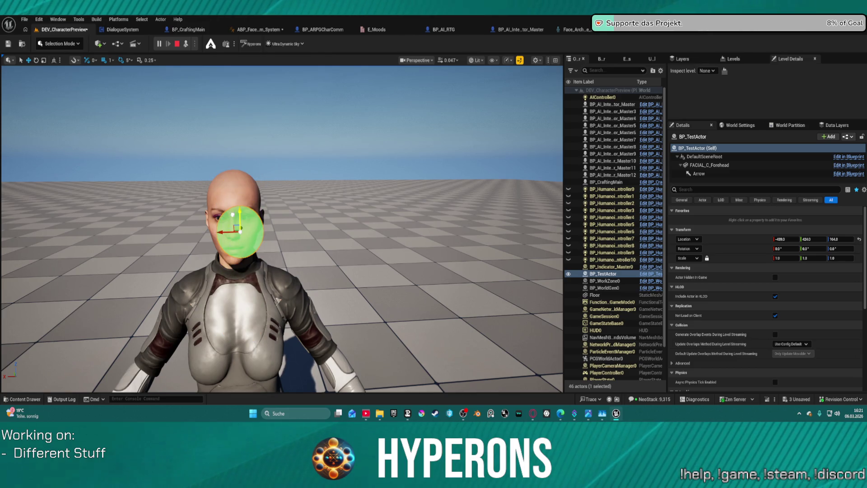
{"action": "left_click", "coordinate": [258, 30]}
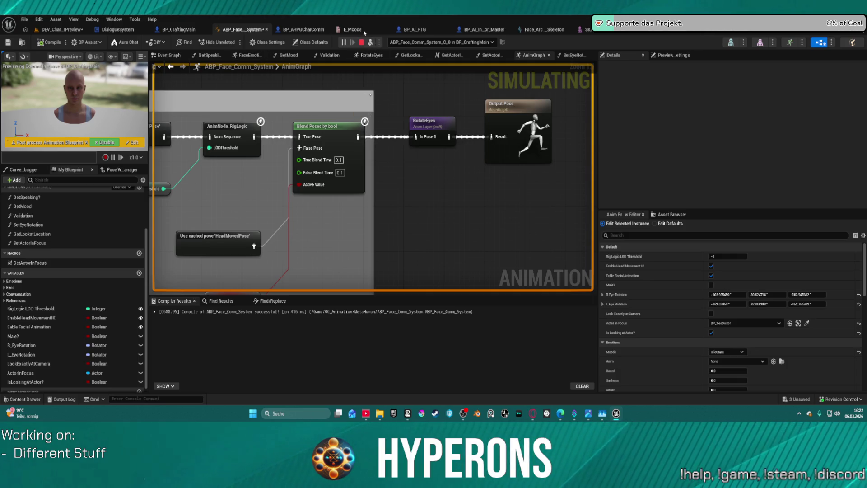
- Stop the simulation and center the RigLogic section of the AnimGraph
{"action": "key", "text": "Escape"}
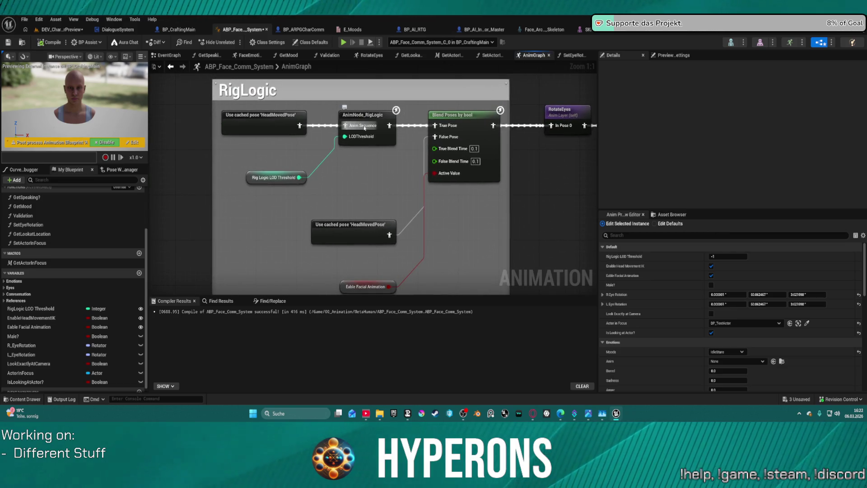
{"action": "left_click", "coordinate": [274, 178]}
{"action": "scroll", "coordinate": [389, 138], "scroll_direction": "down", "scroll_amount": 5}
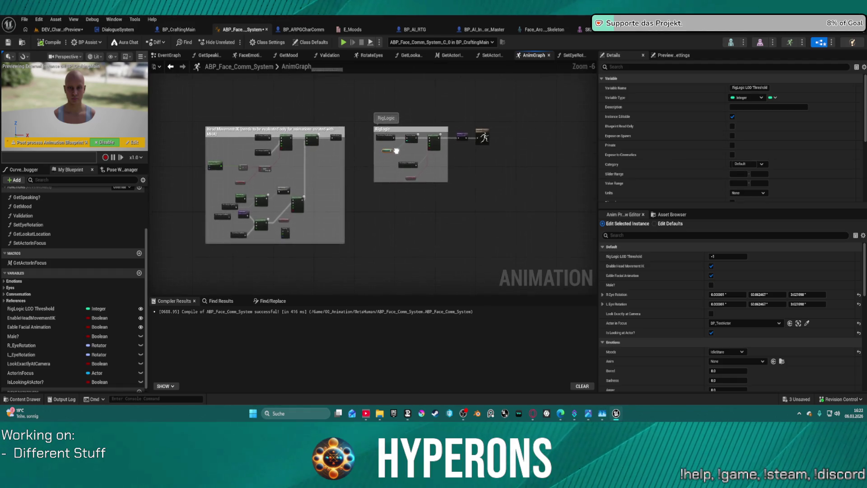
{"action": "scroll", "coordinate": [389, 139], "scroll_direction": "up", "scroll_amount": 5}
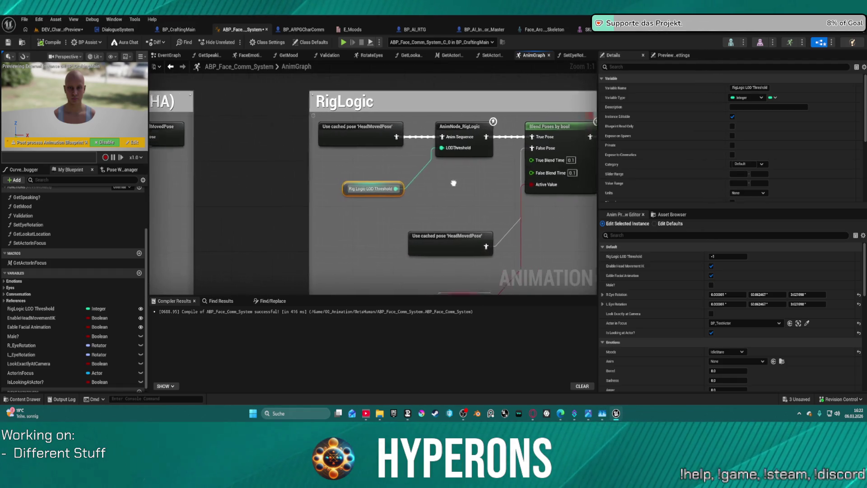
{"action": "mouse_move", "coordinate": [413, 171]}
{"action": "left_mouse_down"}
{"action": "mouse_move", "coordinate": [405, 157]}
{"action": "mouse_move", "coordinate": [530, 192]}
{"action": "mouse_move", "coordinate": [501, 141]}
{"action": "left_mouse_up"}
{"action": "scroll", "coordinate": [530, 192], "scroll_direction": "down", "scroll_amount": 2}
{"action": "scroll", "coordinate": [417, 153], "scroll_direction": "up", "scroll_amount": 1}
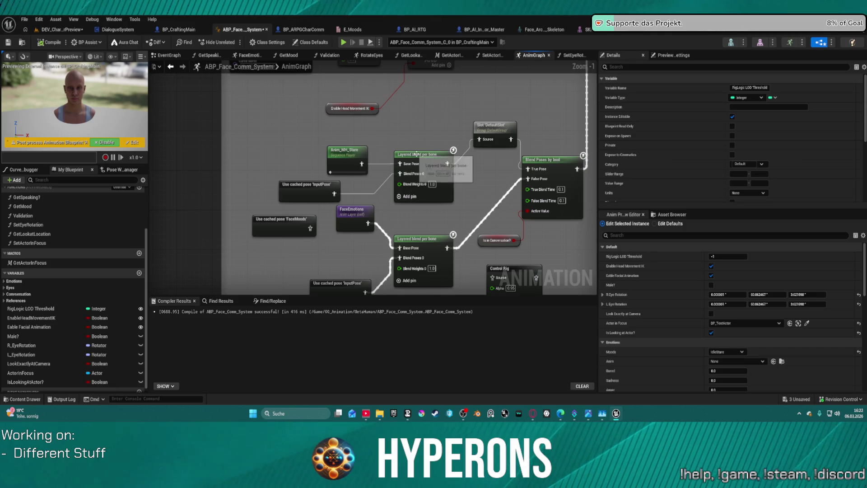
- Place Slot 'DefaultSlot' beside Blend Poses by bool, then inspect nearby nodes including Anim_MH_Stare
{"action": "left_click_drag", "start_coordinate": [497, 127], "coordinate": [497, 156]}
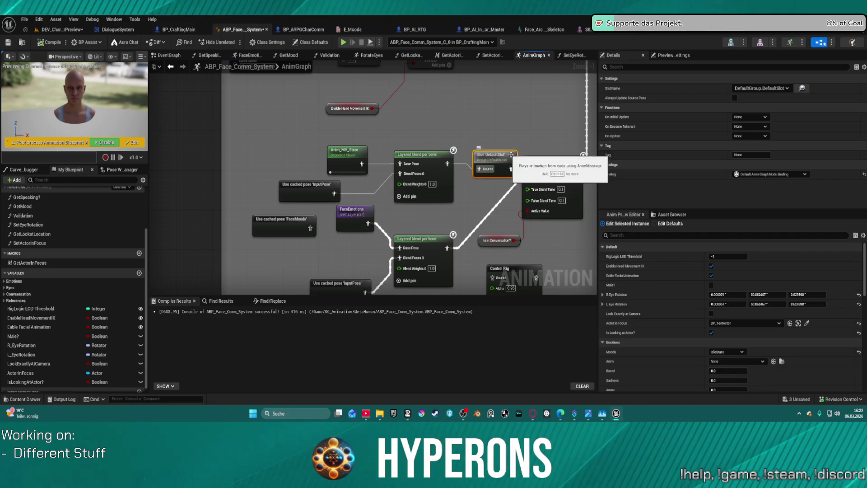
{"action": "left_click", "coordinate": [556, 161]}
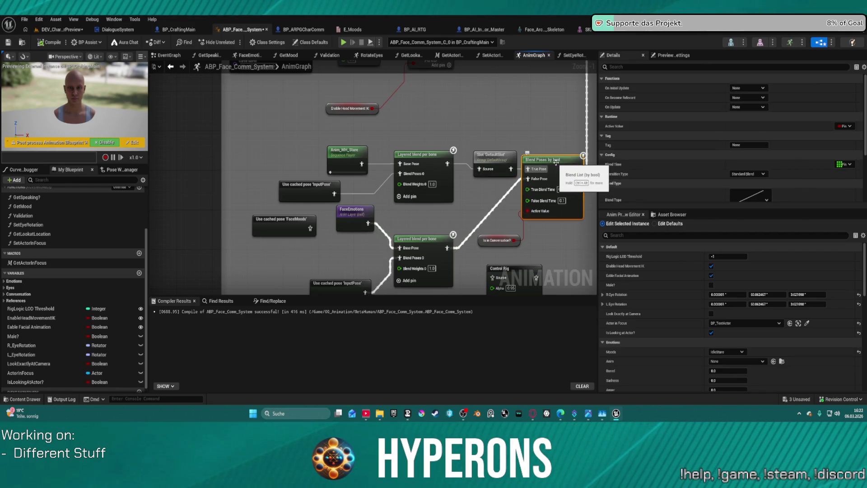
{"action": "mouse_move", "coordinate": [545, 136]}
{"action": "left_mouse_down"}
{"action": "mouse_move", "coordinate": [516, 96]}
{"action": "mouse_move", "coordinate": [521, 144]}
{"action": "left_mouse_up"}
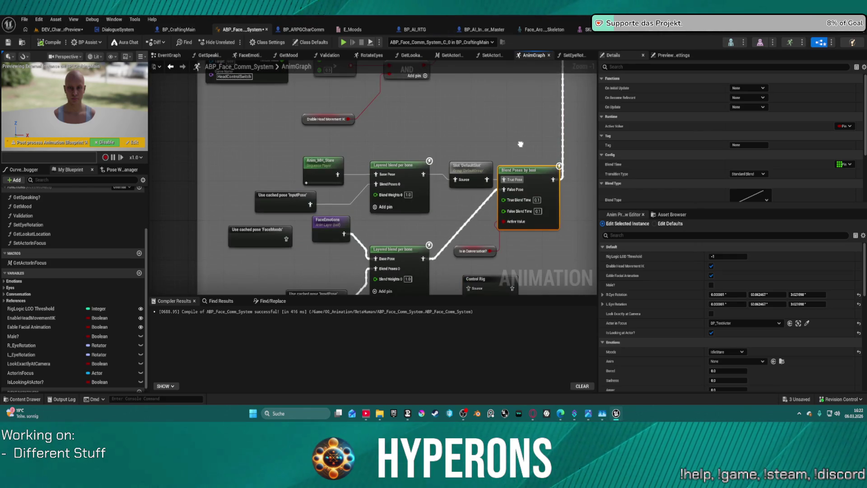
{"action": "left_click_drag", "start_coordinate": [520, 144], "coordinate": [526, 92]}
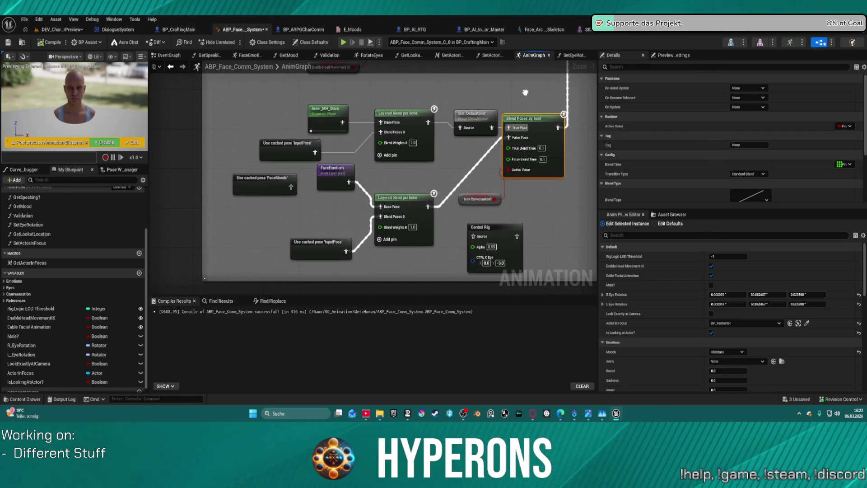
{"action": "left_click", "coordinate": [344, 122]}
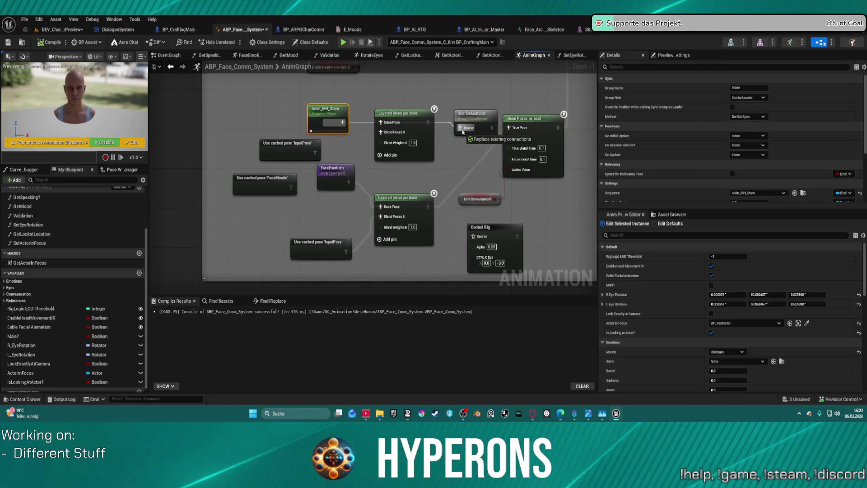
- Compile ABP_Face_Comm_System, play-test DEV_CharacterPreview, and switch back to its AnimGraph
{"action": "left_click", "coordinate": [59, 44]}
{"action": "left_click", "coordinate": [66, 31]}
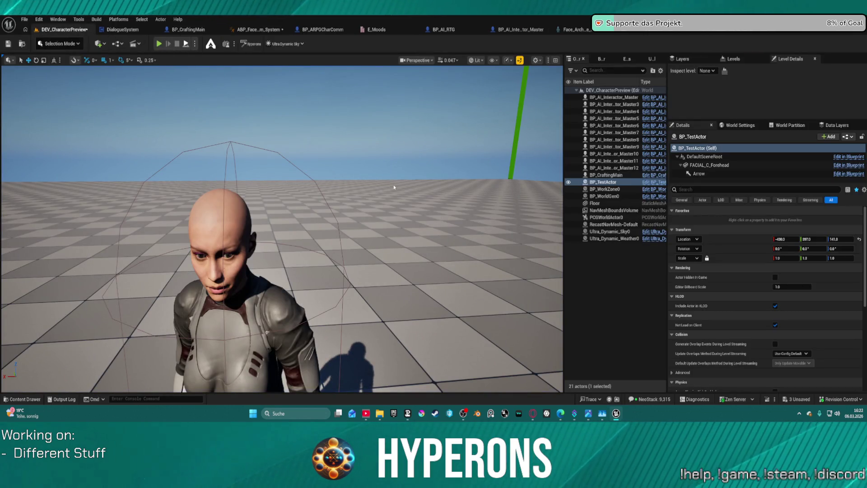
{"action": "key", "text": "alt+p"}
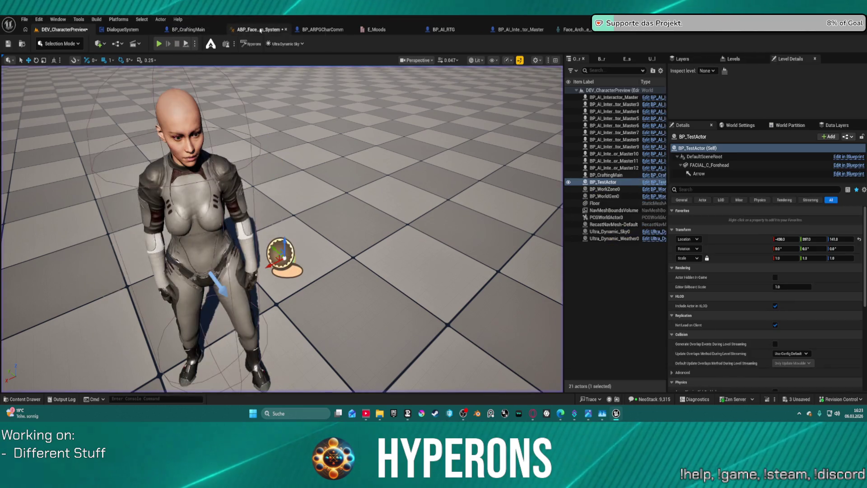
{"action": "left_click", "coordinate": [257, 29]}
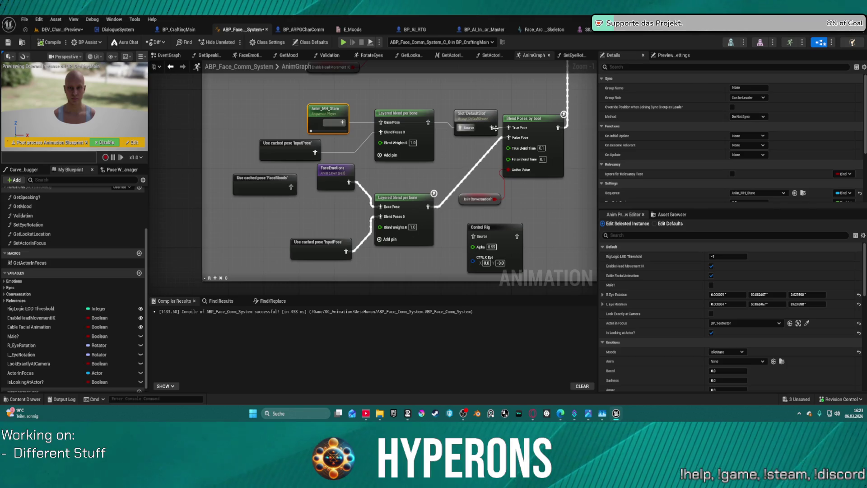
- Reposition Slot 'DefaultSlot', wire a pose into Blend Poses by bool, compile, and return to the preview level
{"action": "left_click_drag", "start_coordinate": [496, 129], "coordinate": [470, 123]}
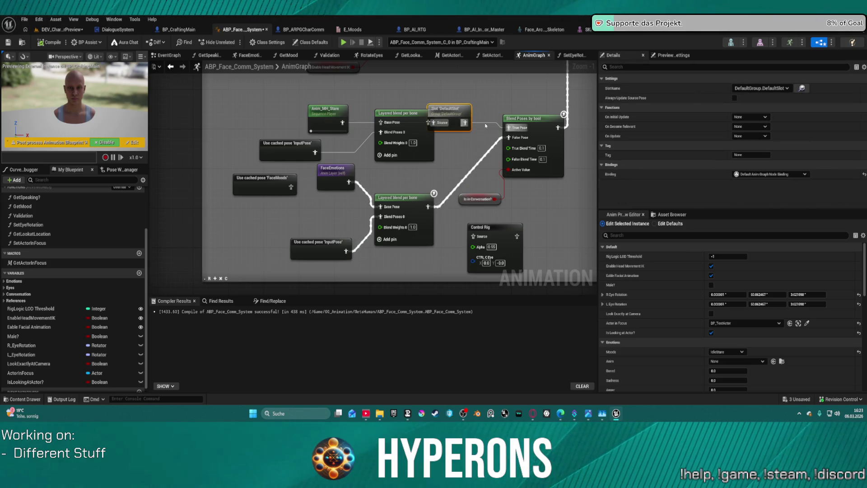
{"action": "left_click", "coordinate": [485, 126]}
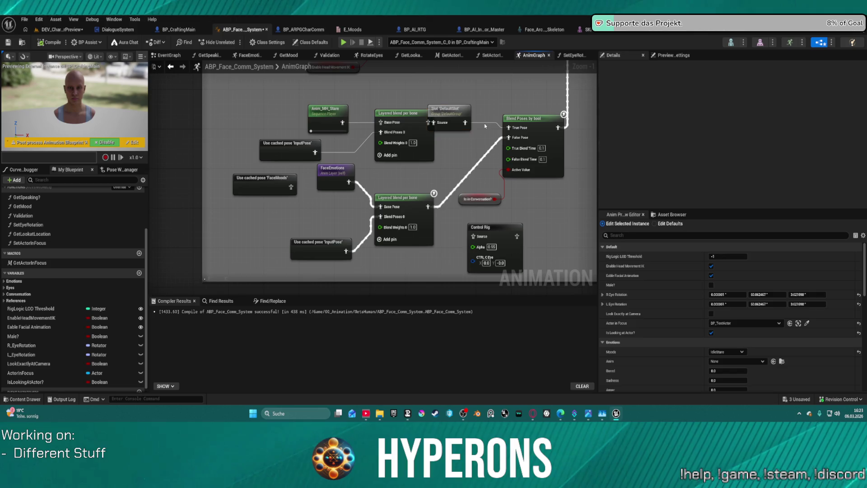
{"action": "left_click_drag", "start_coordinate": [483, 125], "coordinate": [519, 126]}
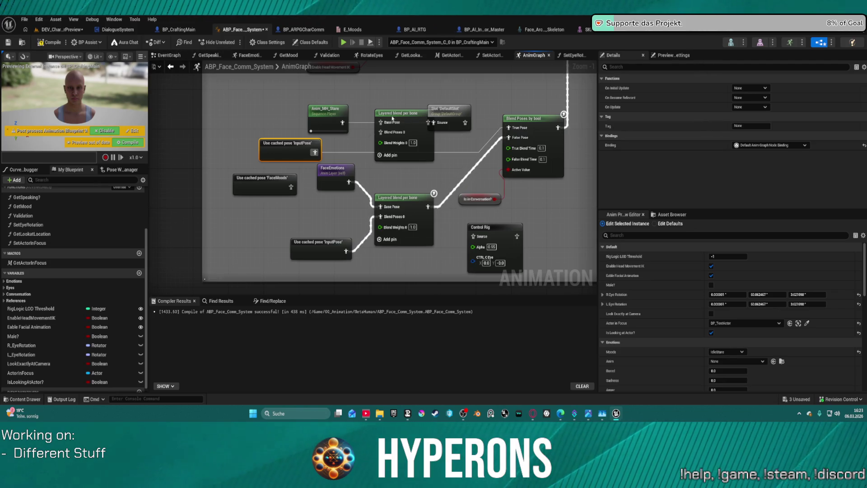
{"action": "left_click_drag", "start_coordinate": [430, 123], "coordinate": [460, 126]}
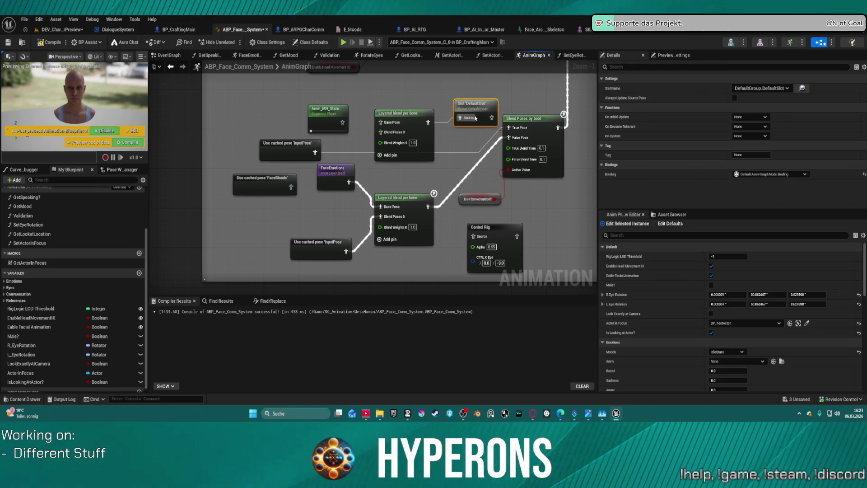
{"action": "left_click", "coordinate": [387, 125]}
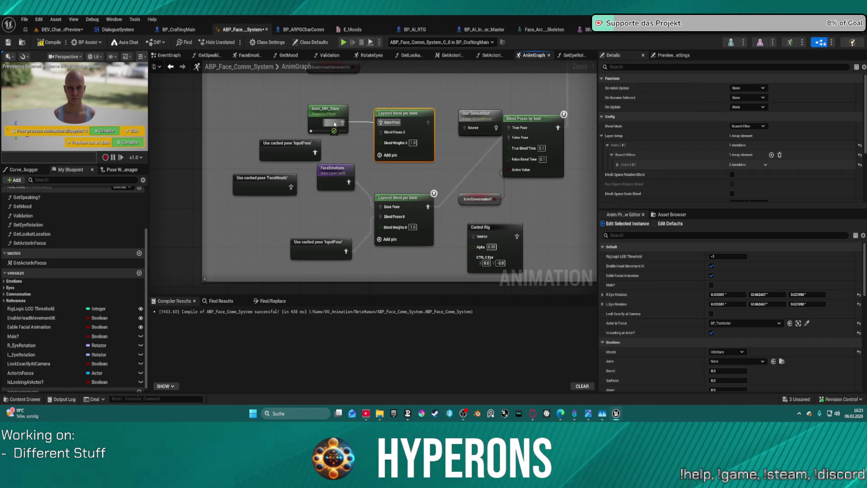
{"action": "left_click_drag", "start_coordinate": [475, 121], "coordinate": [460, 117]}
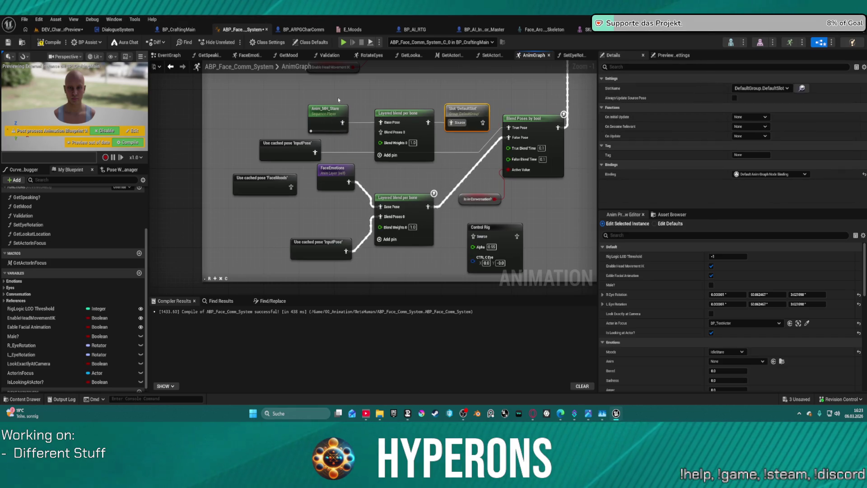
{"action": "left_click", "coordinate": [53, 42]}
{"action": "left_click", "coordinate": [68, 30]}
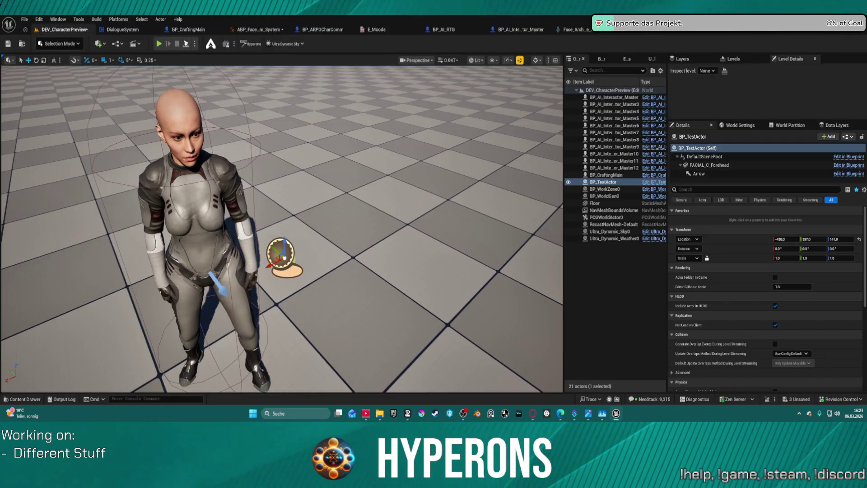
- Start another play test and watch the ABP_Face_Comm_System graph debug live
{"action": "key", "text": "alt+p"}
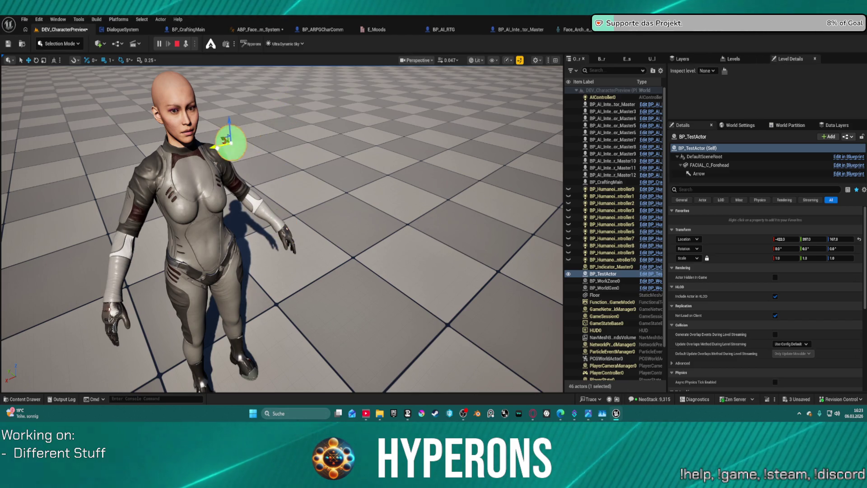
{"action": "left_click", "coordinate": [256, 32]}
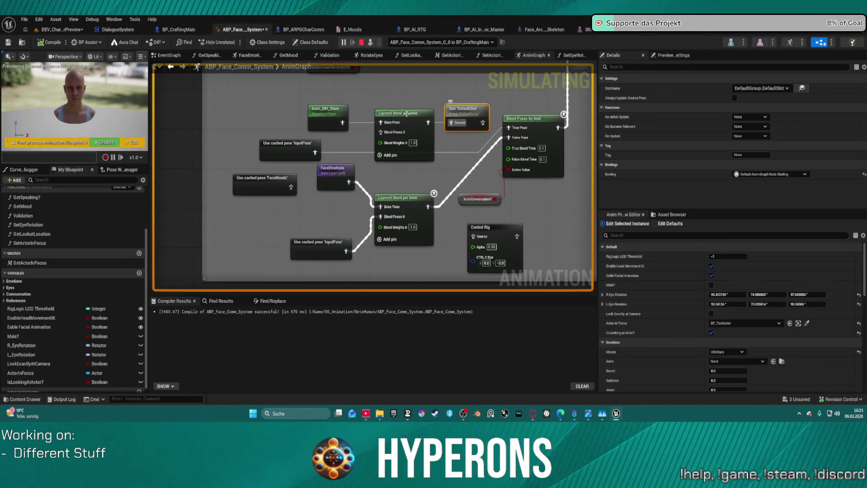
- Stop the simulation and connect the Slot 'DefaultSlot' output to Blend Poses' True Pose
{"action": "left_click_drag", "start_coordinate": [468, 103], "coordinate": [387, 161]}
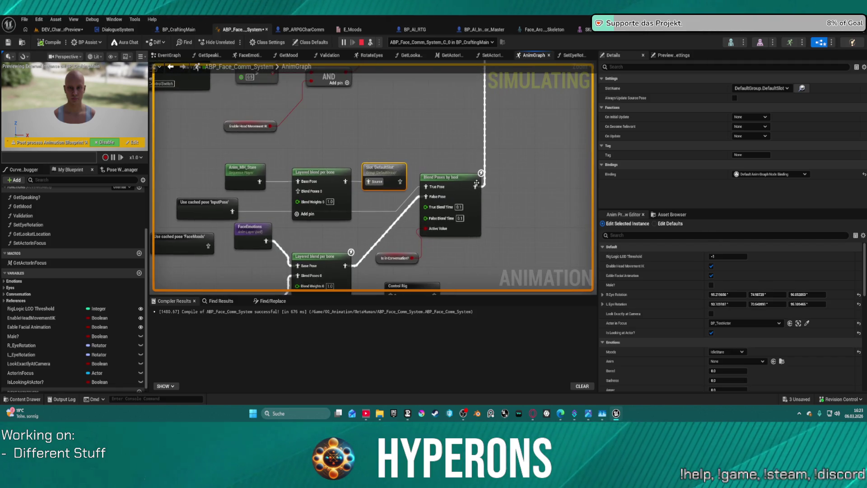
{"action": "key", "text": "Escape"}
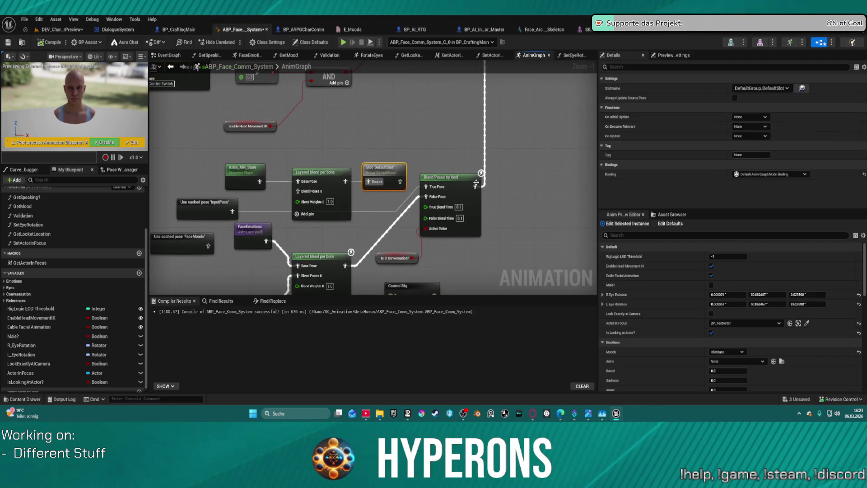
{"action": "left_click_drag", "start_coordinate": [426, 157], "coordinate": [388, 124]}
{"action": "left_click_drag", "start_coordinate": [388, 153], "coordinate": [362, 148]}
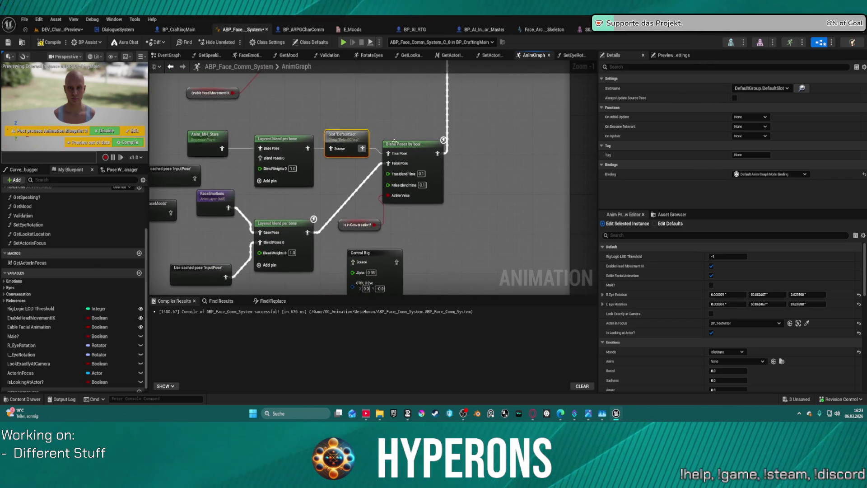
- Rework the Slot node's Source connection, recompile with F7, then open BP_CraftingMain
{"action": "left_click", "coordinate": [181, 177]}
{"action": "left_click_drag", "start_coordinate": [330, 104], "coordinate": [342, 135]}
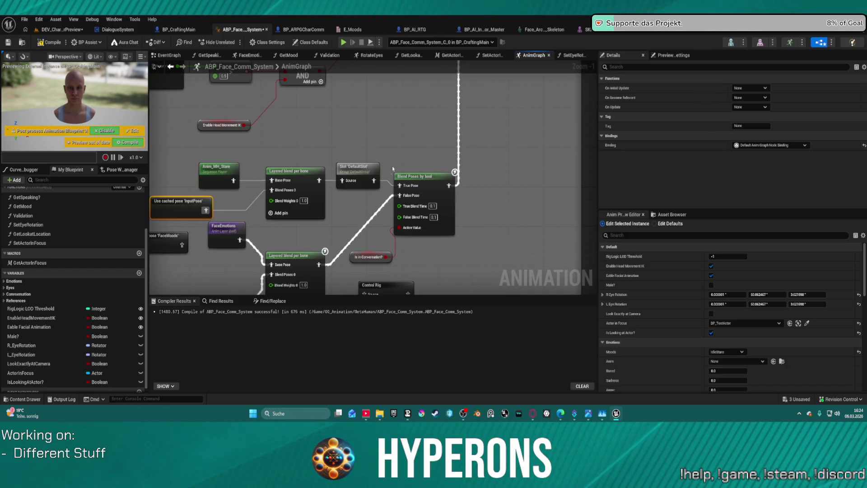
{"action": "mouse_move", "coordinate": [374, 184]}
{"action": "left_mouse_down"}
{"action": "mouse_move", "coordinate": [391, 185]}
{"action": "mouse_move", "coordinate": [409, 142]}
{"action": "mouse_move", "coordinate": [524, 93]}
{"action": "mouse_move", "coordinate": [502, 71]}
{"action": "mouse_move", "coordinate": [465, 121]}
{"action": "mouse_move", "coordinate": [470, 130]}
{"action": "mouse_move", "coordinate": [449, 122]}
{"action": "left_mouse_up"}
{"action": "mouse_move", "coordinate": [369, 188]}
{"action": "left_mouse_down"}
{"action": "mouse_move", "coordinate": [391, 132]}
{"action": "mouse_move", "coordinate": [391, 89]}
{"action": "left_mouse_up"}
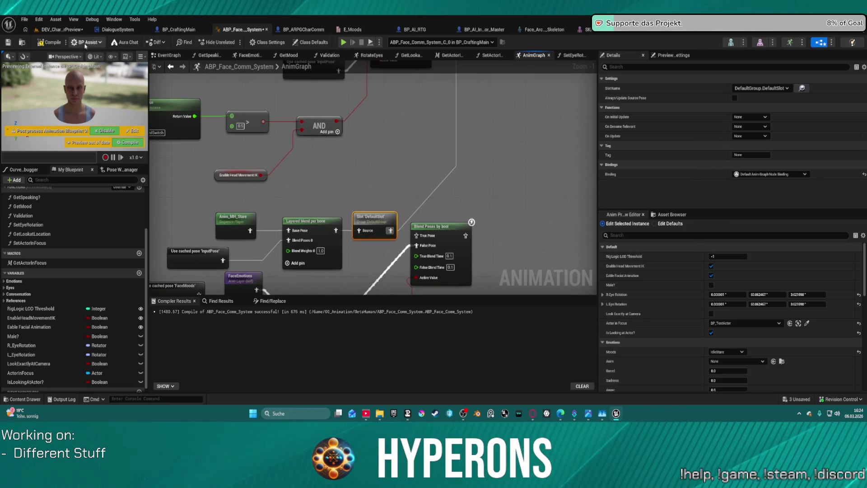
{"action": "key", "text": "F7"}
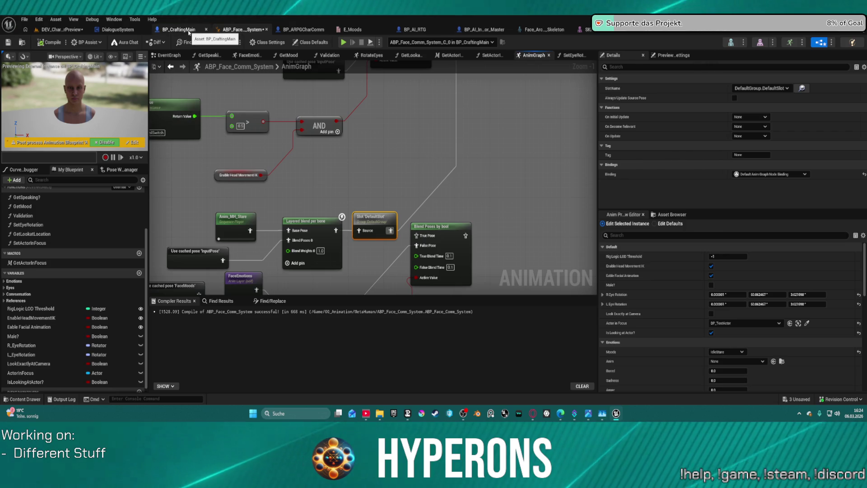
{"action": "left_click", "coordinate": [180, 29]}
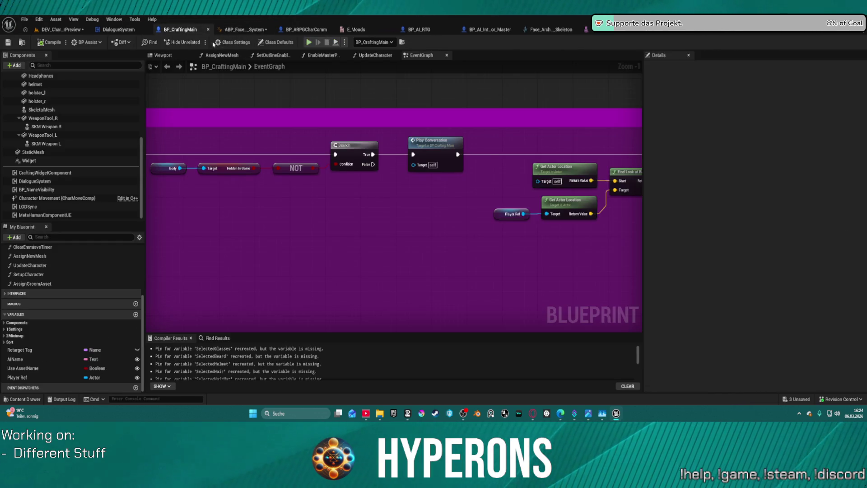
- Return to the DEV_CharacterPreview level with the MetaHuman and BP_TestActor in view
{"action": "left_click", "coordinate": [55, 31]}
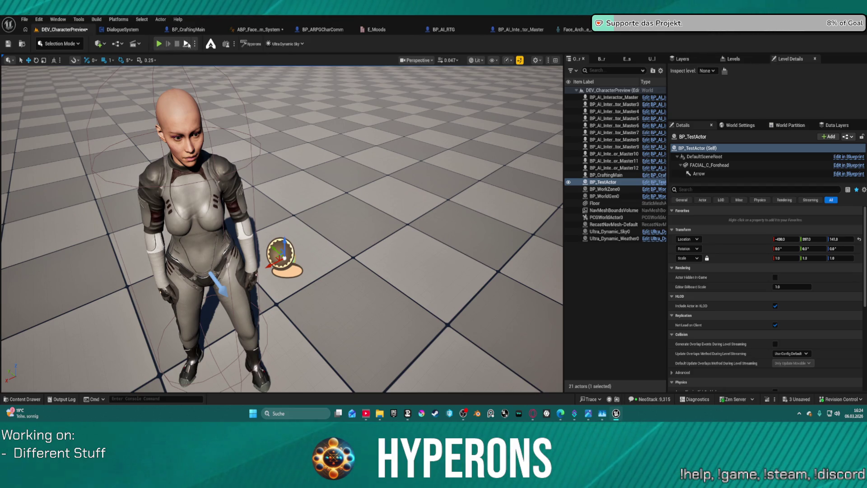
- Simulate the level with BP_TestActor raised to head height to test eye tracking, then stop
{"action": "key", "text": "alt+s"}
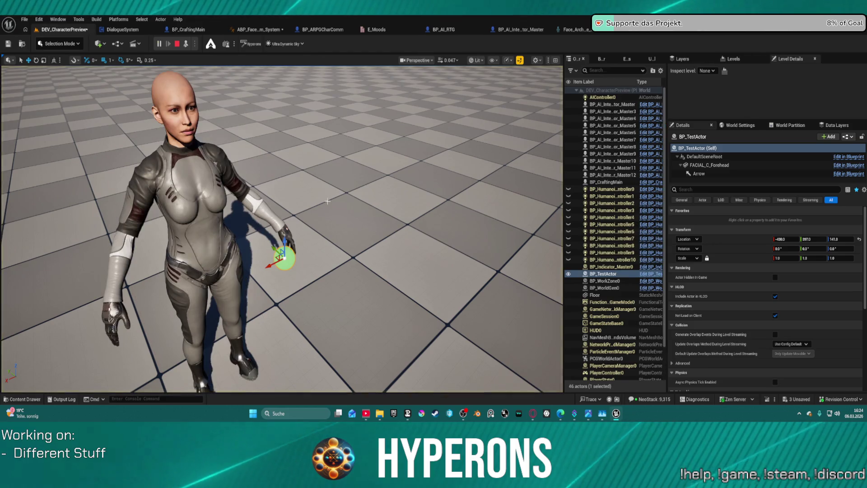
{"action": "left_click_drag", "start_coordinate": [286, 240], "coordinate": [285, 85]}
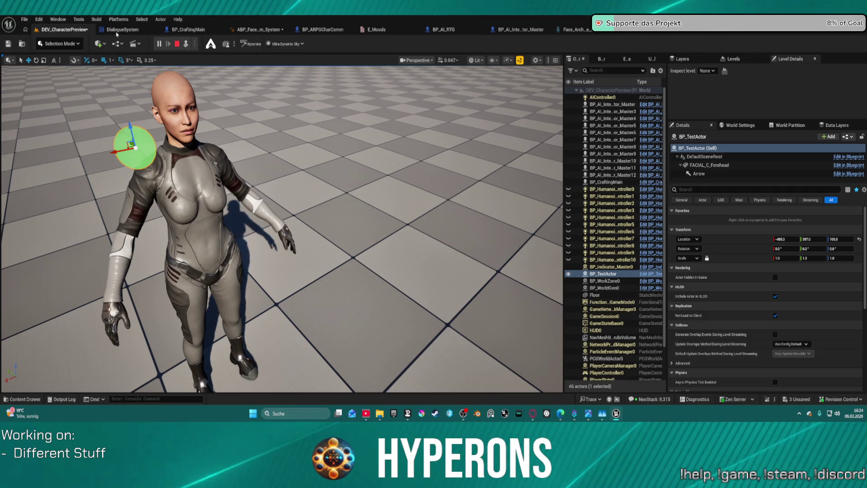
{"action": "left_click", "coordinate": [178, 44]}
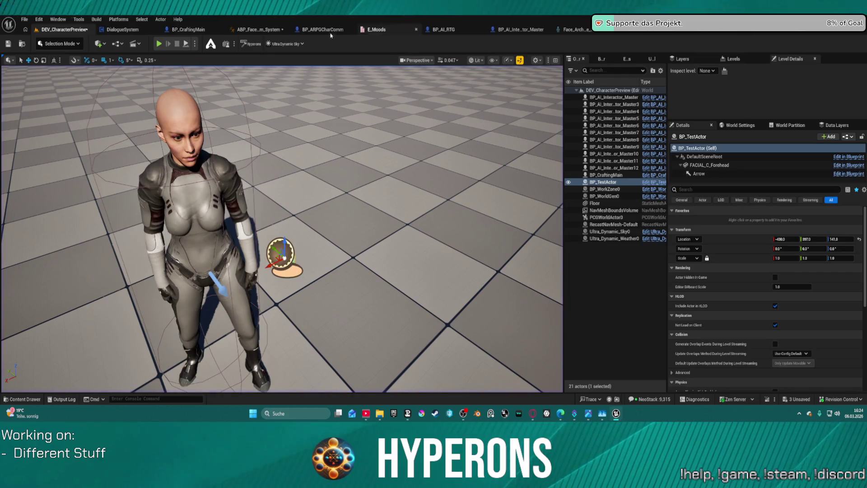
{"action": "left_click", "coordinate": [257, 29]}
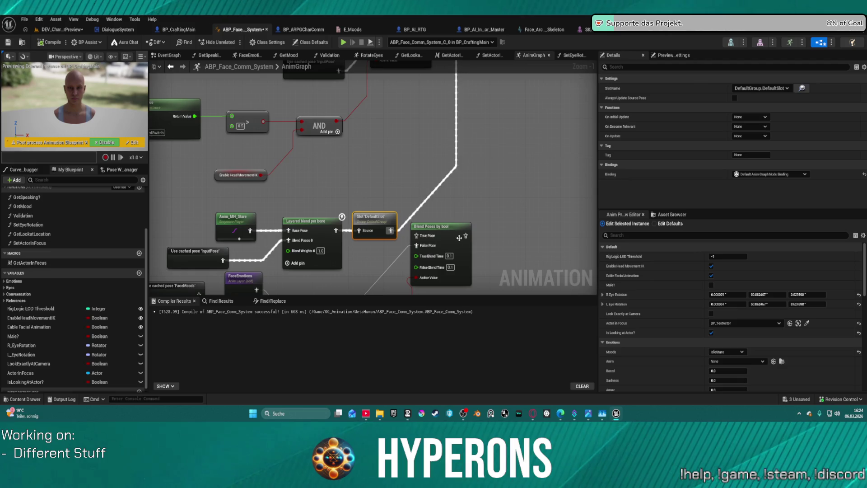
- Reconnect the Slot 'DefaultSlot' output to the Blend Poses node's True Pose
{"action": "mouse_move", "coordinate": [392, 233]}
{"action": "left_mouse_down"}
{"action": "mouse_move", "coordinate": [470, 239]}
{"action": "mouse_move", "coordinate": [406, 236]}
{"action": "left_mouse_up"}
{"action": "mouse_move", "coordinate": [449, 93]}
{"action": "left_mouse_down"}
{"action": "mouse_move", "coordinate": [457, 242]}
{"action": "mouse_move", "coordinate": [459, 209]}
{"action": "mouse_move", "coordinate": [553, 179]}
{"action": "mouse_move", "coordinate": [557, 159]}
{"action": "mouse_move", "coordinate": [515, 161]}
{"action": "left_mouse_up"}
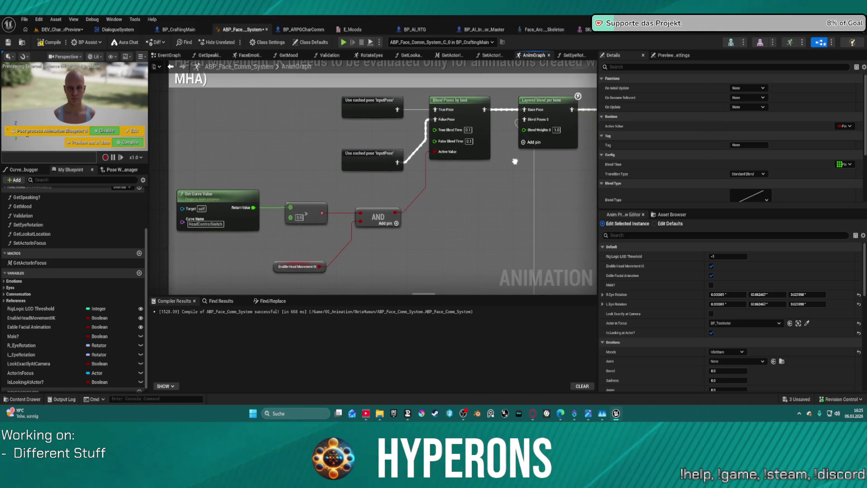
{"action": "scroll", "coordinate": [516, 162], "scroll_direction": "down", "scroll_amount": 5}
{"action": "scroll", "coordinate": [349, 134], "scroll_direction": "up", "scroll_amount": 4}
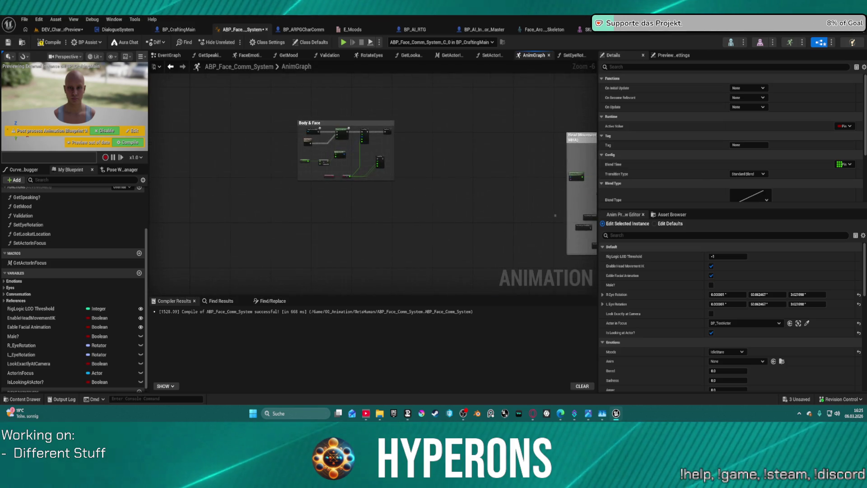
{"action": "scroll", "coordinate": [349, 134], "scroll_direction": "up", "scroll_amount": 3}
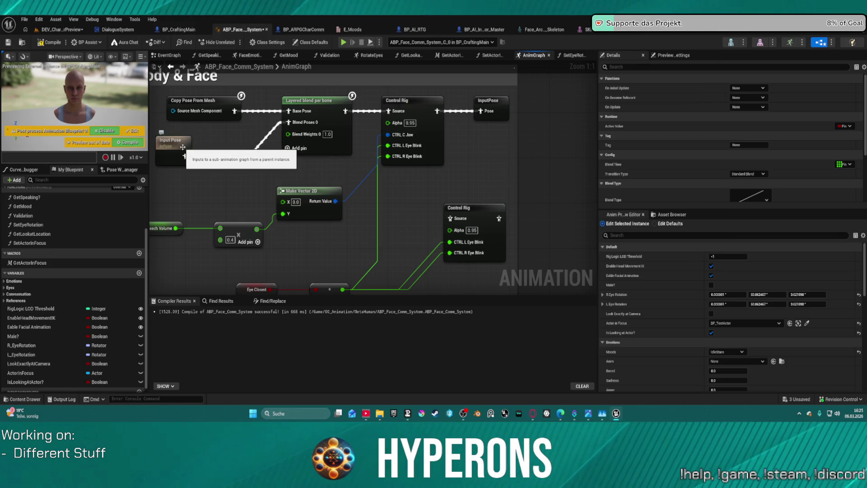
{"action": "scroll", "coordinate": [271, 157], "scroll_direction": "down", "scroll_amount": 3}
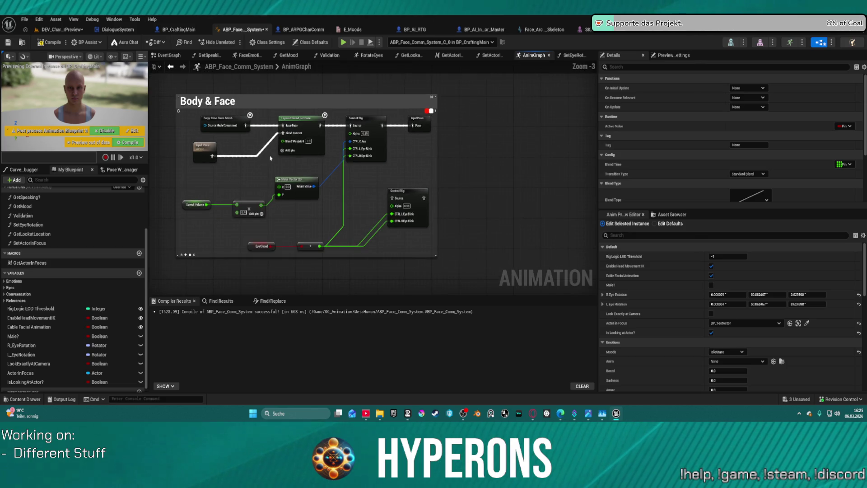
- Check the Copy Pose From Mesh and InputPose wiring, then recompile ABP_Face_Comm_System
{"action": "left_click", "coordinate": [228, 126]}
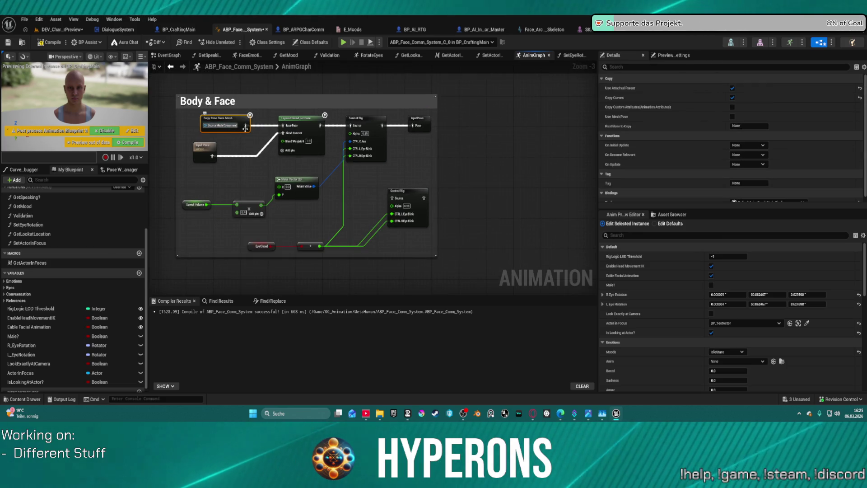
{"action": "left_click_drag", "start_coordinate": [312, 130], "coordinate": [413, 126]}
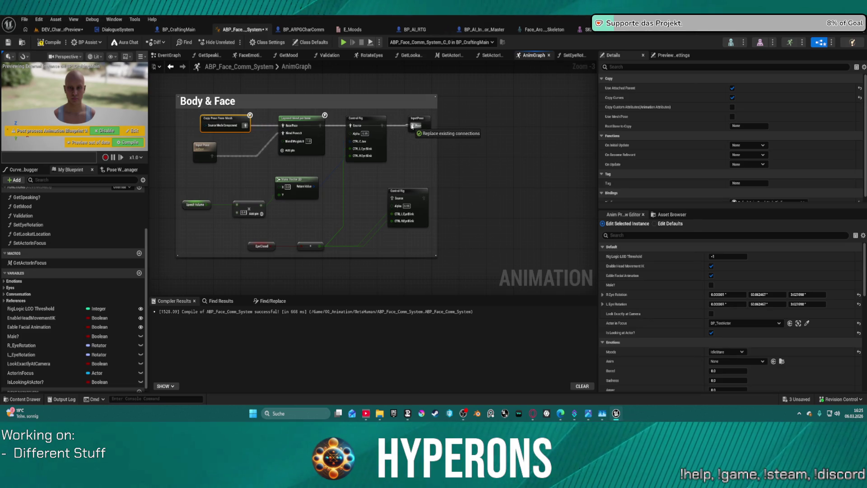
{"action": "mouse_move", "coordinate": [412, 126]}
{"action": "left_mouse_down"}
{"action": "mouse_move", "coordinate": [352, 128]}
{"action": "mouse_move", "coordinate": [382, 127]}
{"action": "mouse_move", "coordinate": [318, 156]}
{"action": "mouse_move", "coordinate": [258, 133]}
{"action": "mouse_move", "coordinate": [412, 129]}
{"action": "left_mouse_up"}
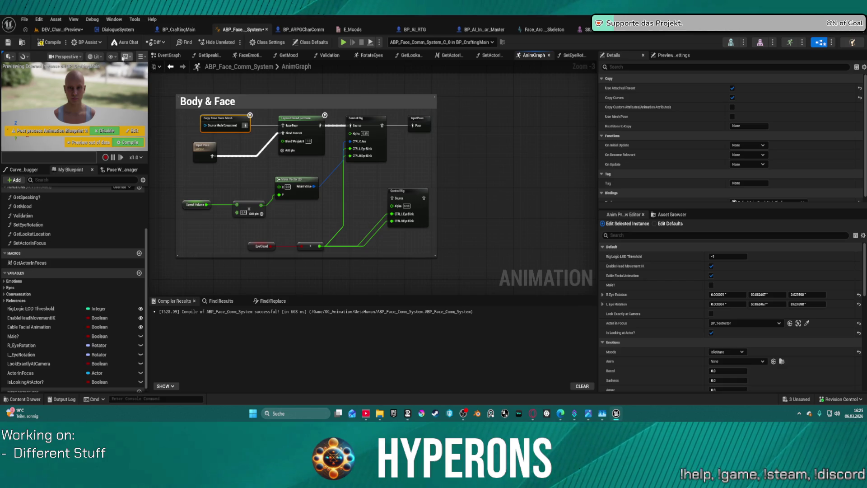
{"action": "left_click", "coordinate": [49, 43]}
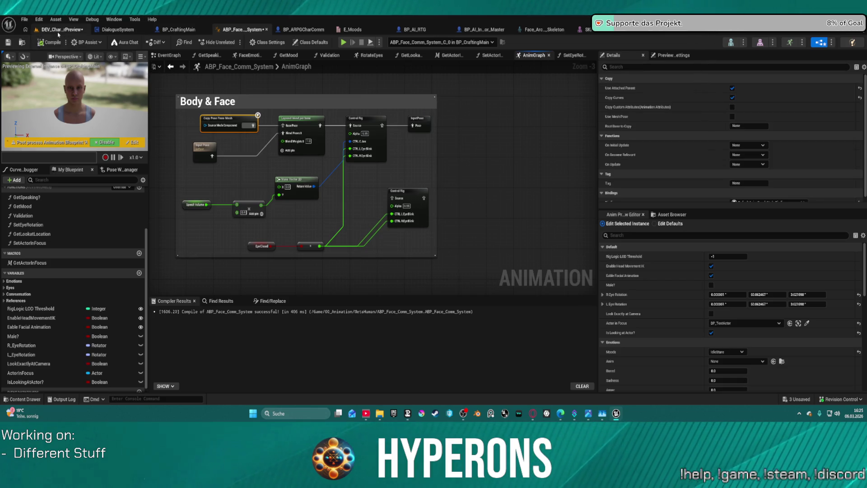
{"action": "left_click", "coordinate": [59, 31]}
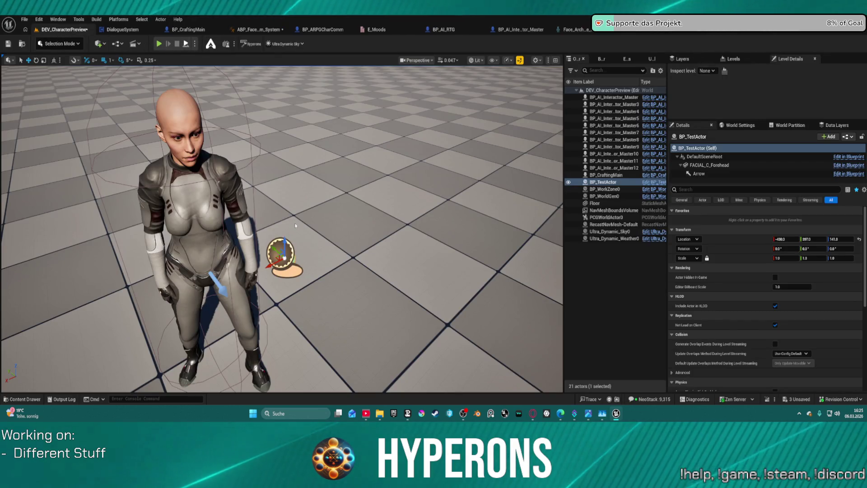
- Play in editor with BP_TestActor lifted to head height to check the eyes follow it, then stop
{"action": "key", "text": "alt+p"}
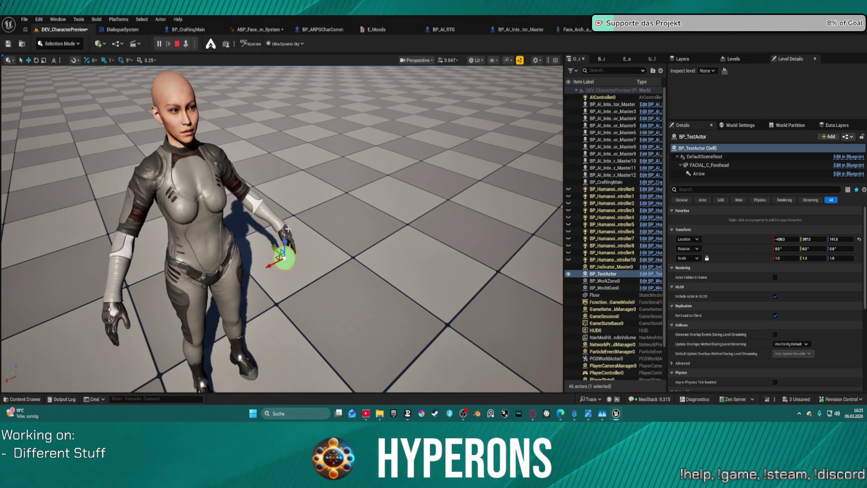
{"action": "mouse_move", "coordinate": [285, 243]}
{"action": "left_mouse_down"}
{"action": "mouse_move", "coordinate": [261, 94]}
{"action": "mouse_move", "coordinate": [223, 125]}
{"action": "mouse_move", "coordinate": [57, 150]}
{"action": "mouse_move", "coordinate": [228, 100]}
{"action": "mouse_move", "coordinate": [409, 68]}
{"action": "mouse_move", "coordinate": [50, 140]}
{"action": "mouse_move", "coordinate": [302, 106]}
{"action": "mouse_move", "coordinate": [224, 118]}
{"action": "mouse_move", "coordinate": [372, 86]}
{"action": "mouse_move", "coordinate": [115, 136]}
{"action": "mouse_move", "coordinate": [18, 142]}
{"action": "mouse_move", "coordinate": [60, 145]}
{"action": "mouse_move", "coordinate": [235, 115]}
{"action": "mouse_move", "coordinate": [338, 95]}
{"action": "mouse_move", "coordinate": [406, 71]}
{"action": "mouse_move", "coordinate": [221, 104]}
{"action": "mouse_move", "coordinate": [235, 101]}
{"action": "mouse_move", "coordinate": [265, 94]}
{"action": "mouse_move", "coordinate": [213, 116]}
{"action": "mouse_move", "coordinate": [213, 101]}
{"action": "mouse_move", "coordinate": [209, 180]}
{"action": "mouse_move", "coordinate": [208, 159]}
{"action": "mouse_move", "coordinate": [226, 177]}
{"action": "mouse_move", "coordinate": [477, 174]}
{"action": "mouse_move", "coordinate": [517, 153]}
{"action": "mouse_move", "coordinate": [207, 152]}
{"action": "mouse_move", "coordinate": [378, 157]}
{"action": "mouse_move", "coordinate": [196, 160]}
{"action": "mouse_move", "coordinate": [316, 157]}
{"action": "mouse_move", "coordinate": [139, 157]}
{"action": "mouse_move", "coordinate": [415, 162]}
{"action": "mouse_move", "coordinate": [108, 148]}
{"action": "mouse_move", "coordinate": [252, 148]}
{"action": "mouse_move", "coordinate": [253, 141]}
{"action": "mouse_move", "coordinate": [244, 149]}
{"action": "mouse_move", "coordinate": [484, 167]}
{"action": "mouse_move", "coordinate": [131, 166]}
{"action": "mouse_move", "coordinate": [276, 180]}
{"action": "mouse_move", "coordinate": [483, 176]}
{"action": "mouse_move", "coordinate": [247, 199]}
{"action": "mouse_move", "coordinate": [405, 198]}
{"action": "mouse_move", "coordinate": [79, 197]}
{"action": "mouse_move", "coordinate": [425, 197]}
{"action": "mouse_move", "coordinate": [3, 198]}
{"action": "mouse_move", "coordinate": [473, 190]}
{"action": "mouse_move", "coordinate": [503, 188]}
{"action": "mouse_move", "coordinate": [151, 181]}
{"action": "mouse_move", "coordinate": [539, 161]}
{"action": "mouse_move", "coordinate": [308, 159]}
{"action": "left_mouse_up"}
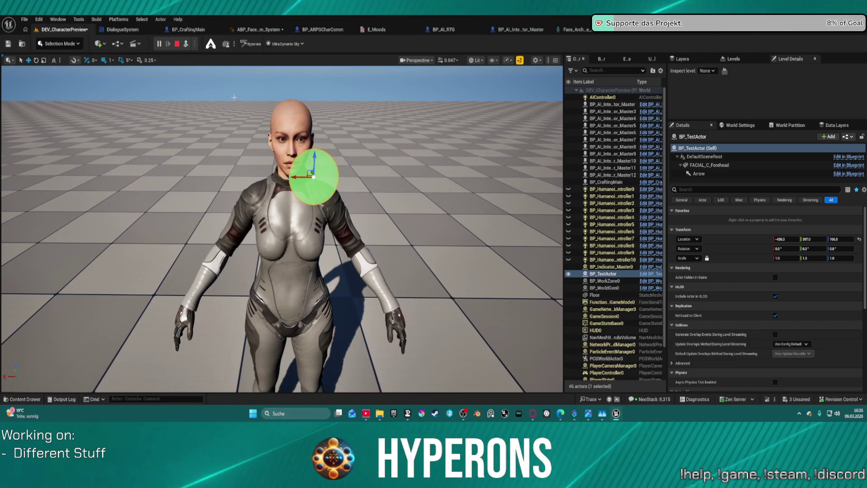
{"action": "left_click", "coordinate": [176, 44]}
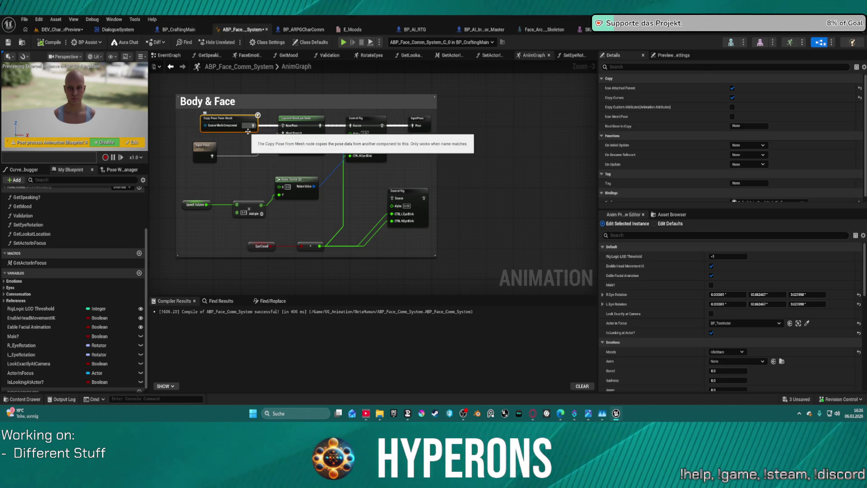
- On BP_CraftingMain, try the Animation Mode options and leave it on Use Animation Blueprint
{"action": "left_click", "coordinate": [63, 29]}
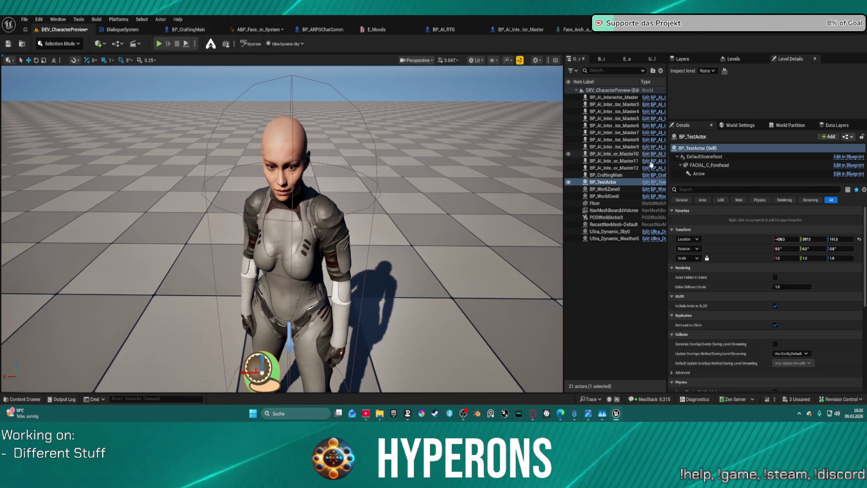
{"action": "left_click", "coordinate": [605, 174]}
{"action": "left_click", "coordinate": [794, 296]}
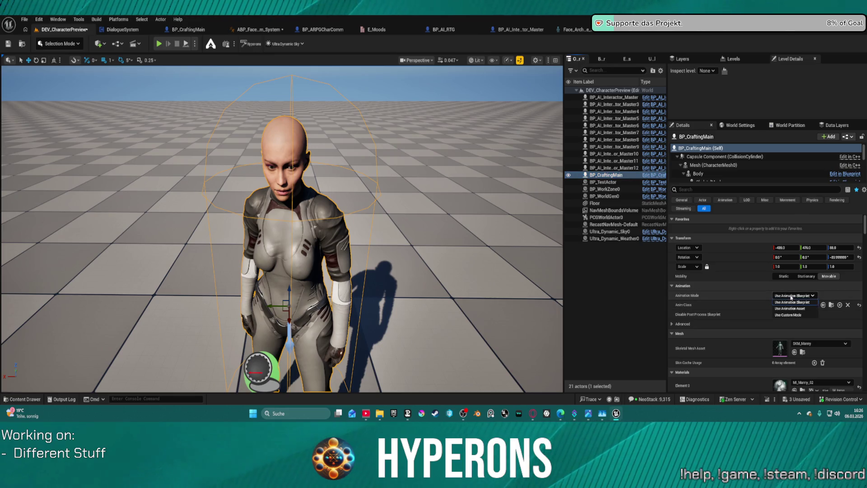
{"action": "left_click", "coordinate": [796, 315]}
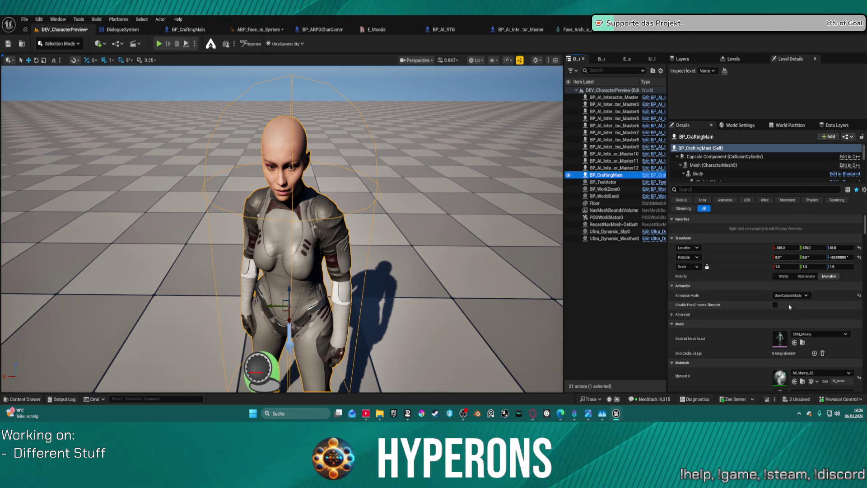
{"action": "left_click", "coordinate": [792, 296]}
{"action": "left_click", "coordinate": [796, 309]}
{"action": "left_click", "coordinate": [792, 295]}
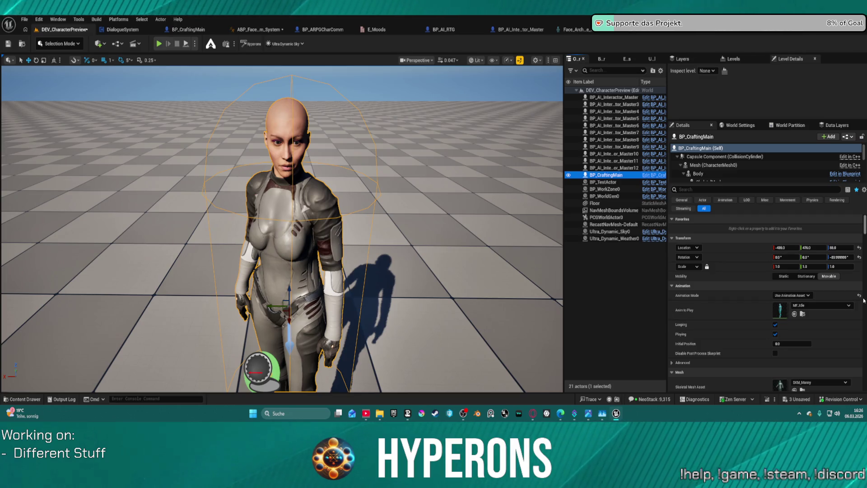
{"action": "left_click", "coordinate": [791, 302]}
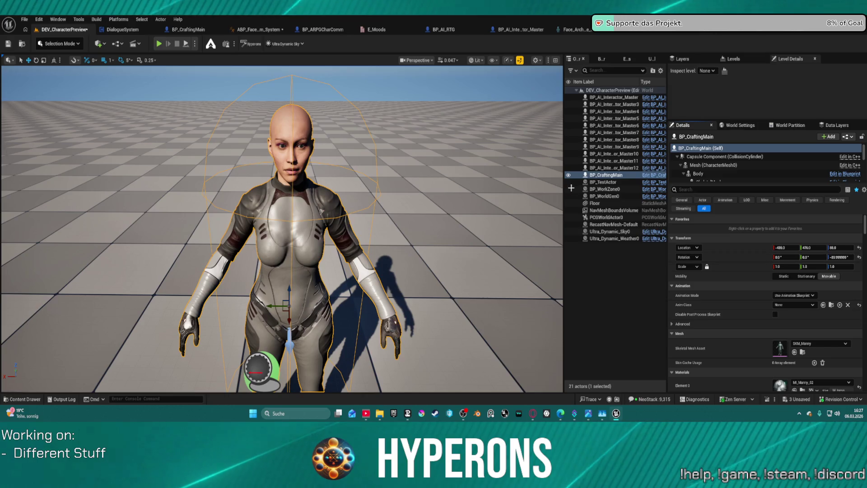
{"action": "scroll", "coordinate": [724, 167], "scroll_direction": "down", "scroll_amount": 2}
- Set the Face component to Use Animation Asset with Anim to Play set to None
{"action": "left_click", "coordinate": [723, 157]}
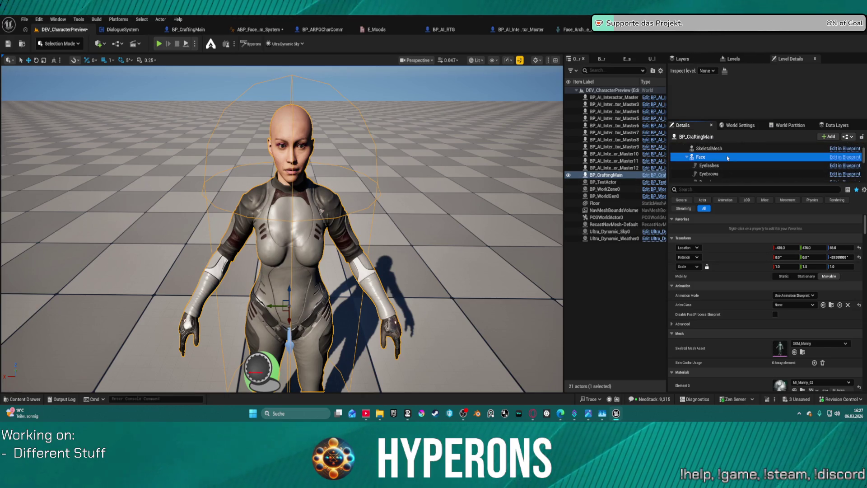
{"action": "left_click", "coordinate": [808, 278]}
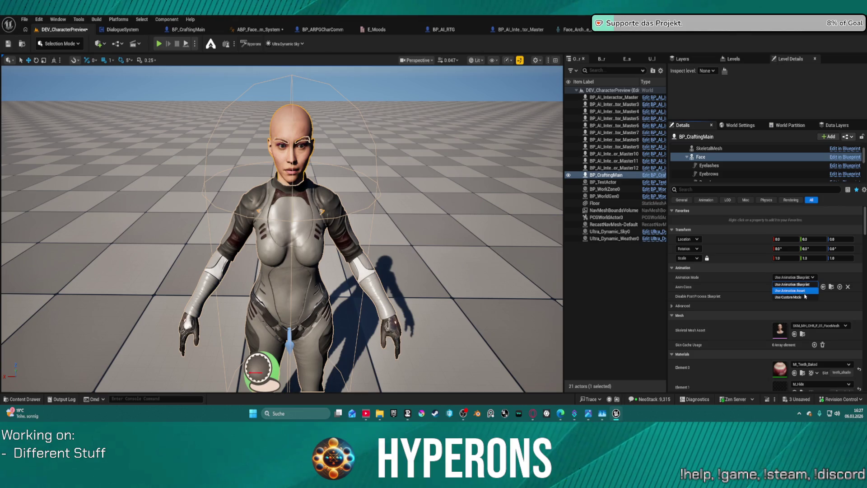
{"action": "left_click", "coordinate": [799, 291]}
{"action": "left_click", "coordinate": [859, 278]}
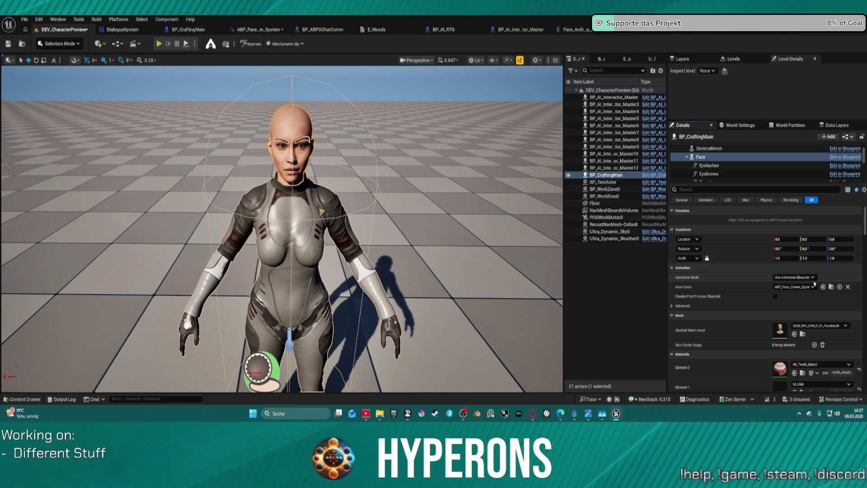
{"action": "left_click", "coordinate": [793, 277]}
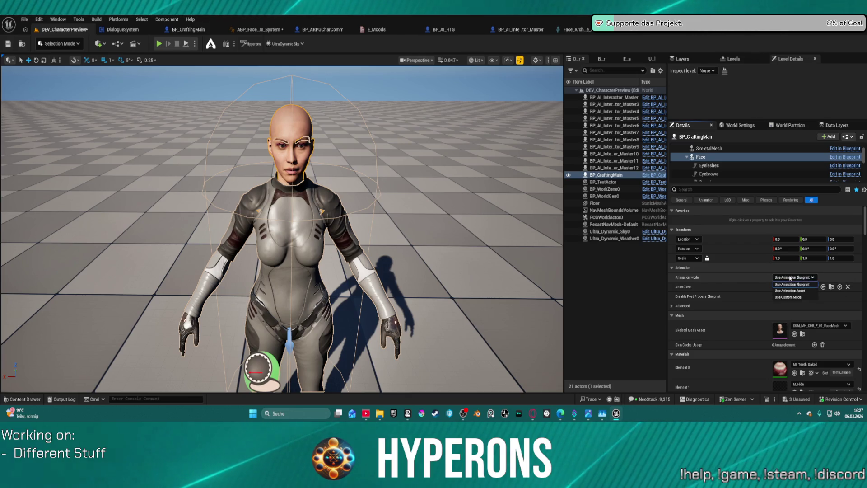
{"action": "left_click", "coordinate": [800, 290]}
{"action": "left_click", "coordinate": [845, 288]}
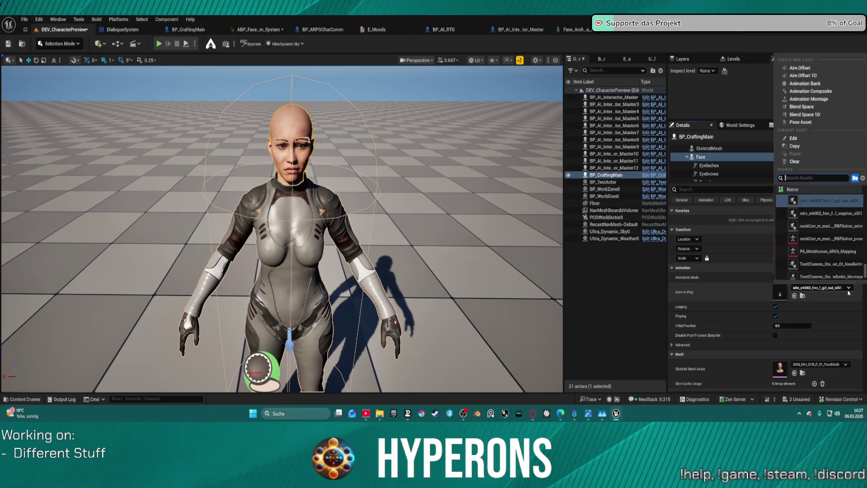
{"action": "left_click", "coordinate": [802, 165]}
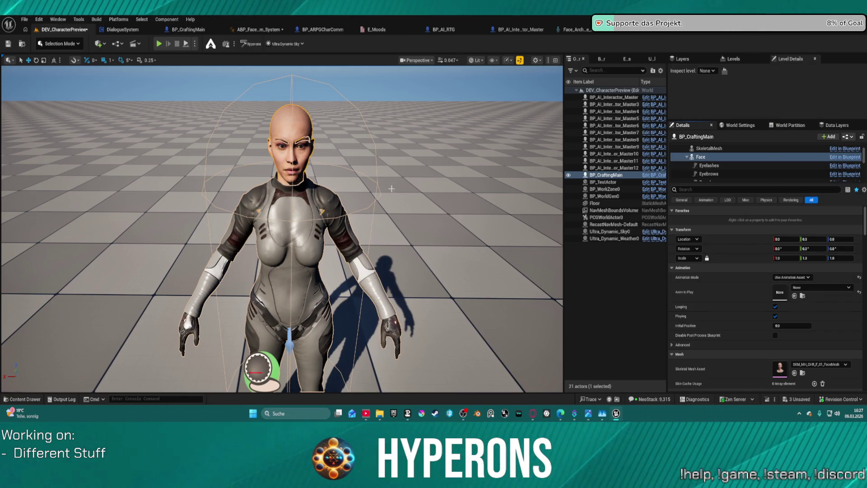
{"action": "left_click", "coordinate": [267, 111]}
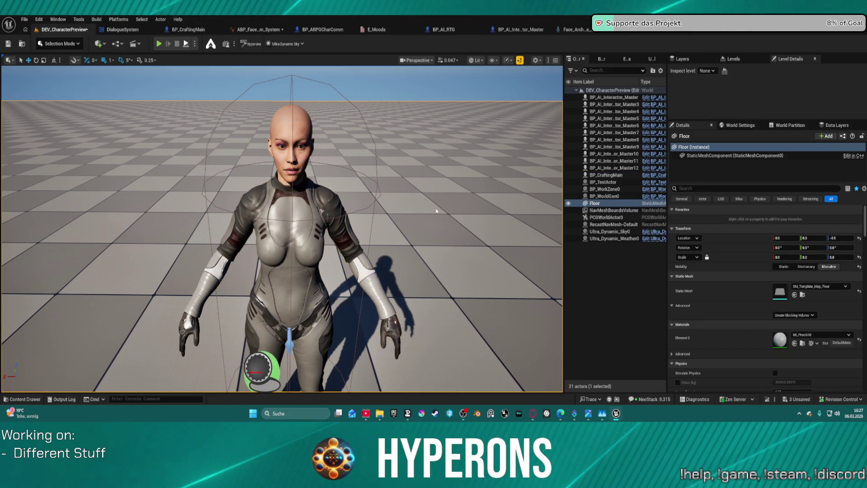
{"action": "left_click", "coordinate": [267, 30]}
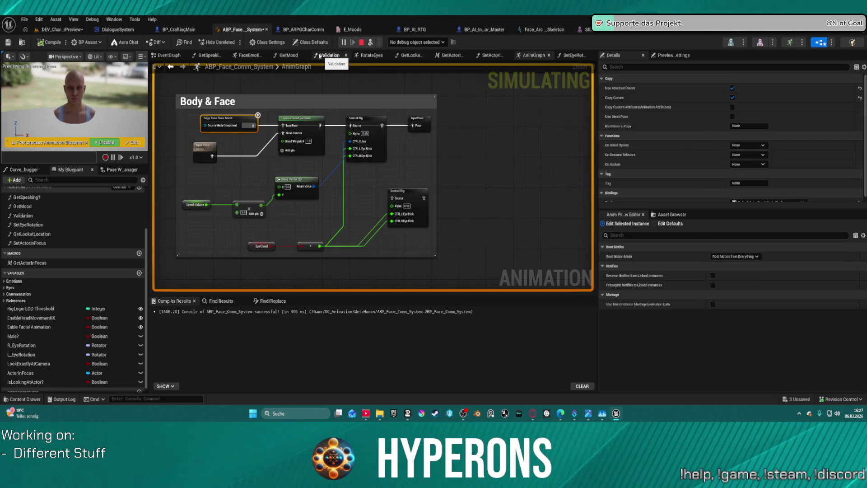
- Stop the simulation and inspect the Control Rig and Layered blend per bone nodes
{"action": "mouse_move", "coordinate": [372, 94]}
{"action": "left_mouse_down"}
{"action": "mouse_move", "coordinate": [374, 76]}
{"action": "mouse_move", "coordinate": [401, 125]}
{"action": "left_mouse_up"}
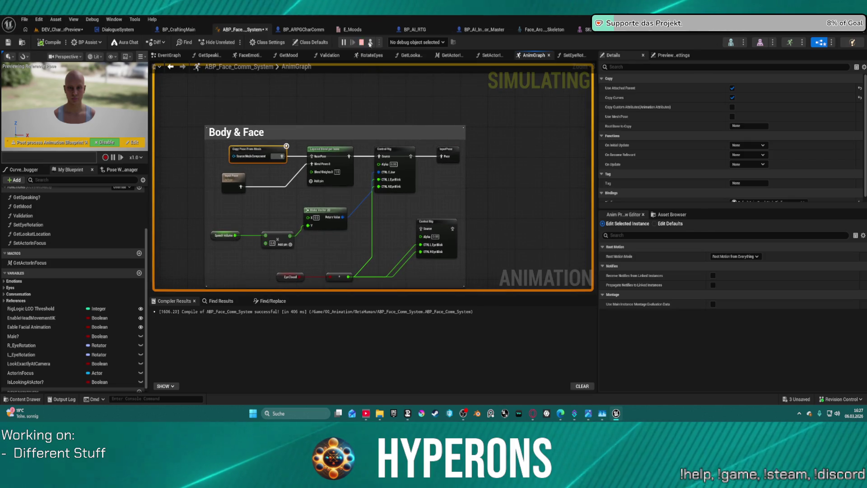
{"action": "left_click", "coordinate": [364, 43]}
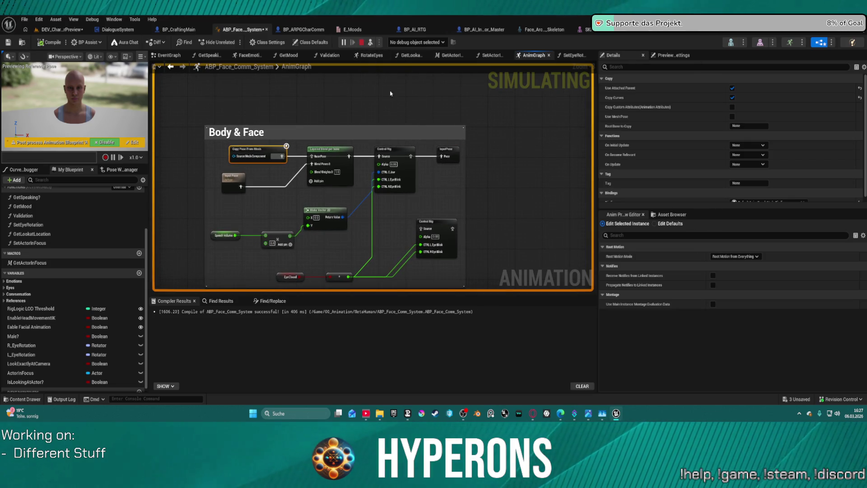
{"action": "left_click", "coordinate": [411, 157]}
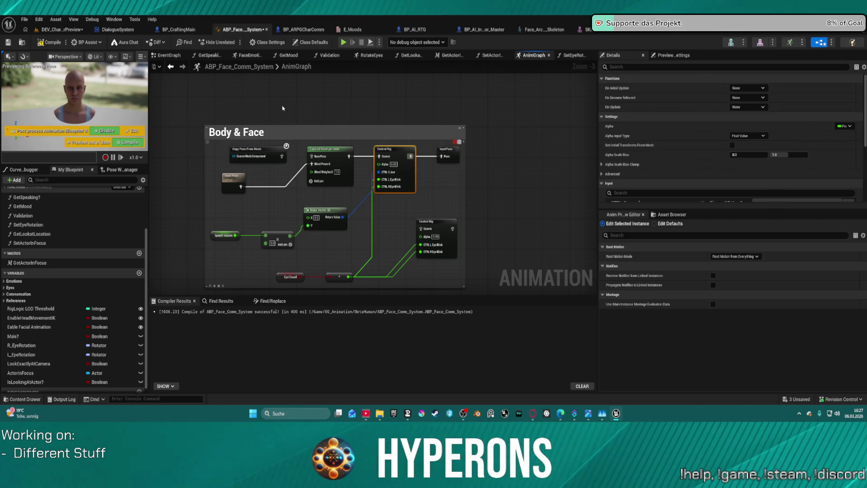
{"action": "left_click", "coordinate": [312, 158]}
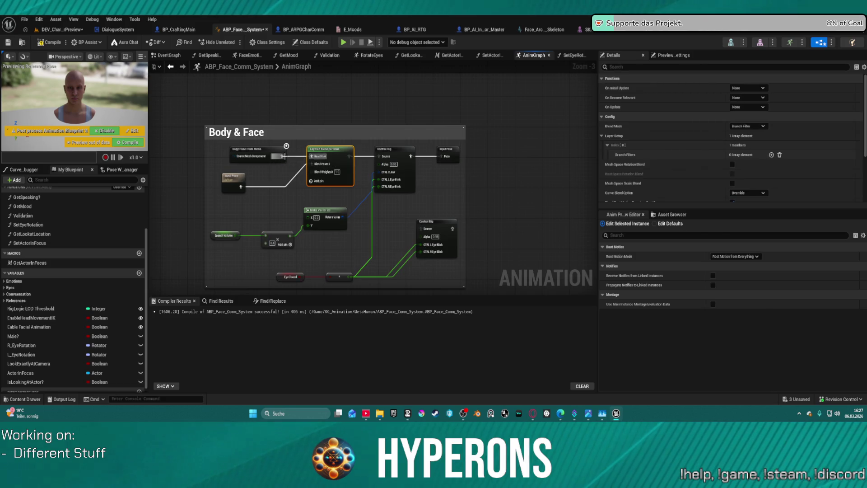
{"action": "left_click", "coordinate": [303, 30]}
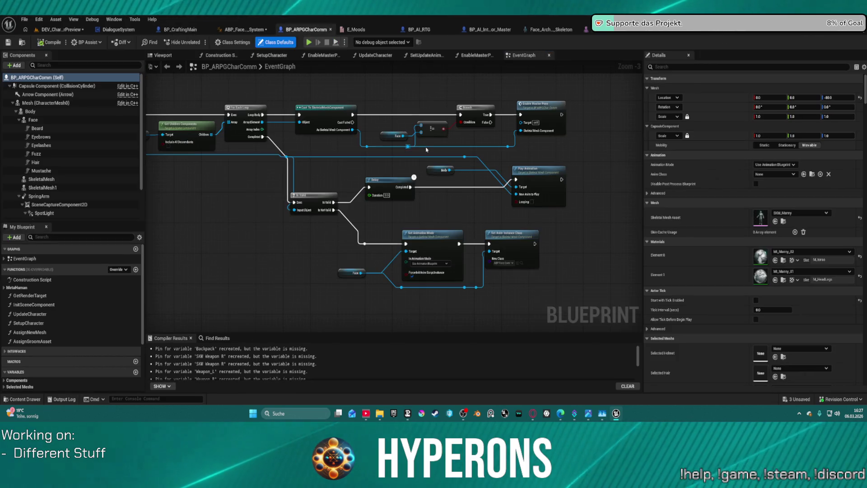
- Set BP_CraftingMain's Face back to Use Animation Blueprint, simulate, then send the crash report and restart
{"action": "left_click", "coordinate": [116, 30]}
{"action": "left_click", "coordinate": [61, 30]}
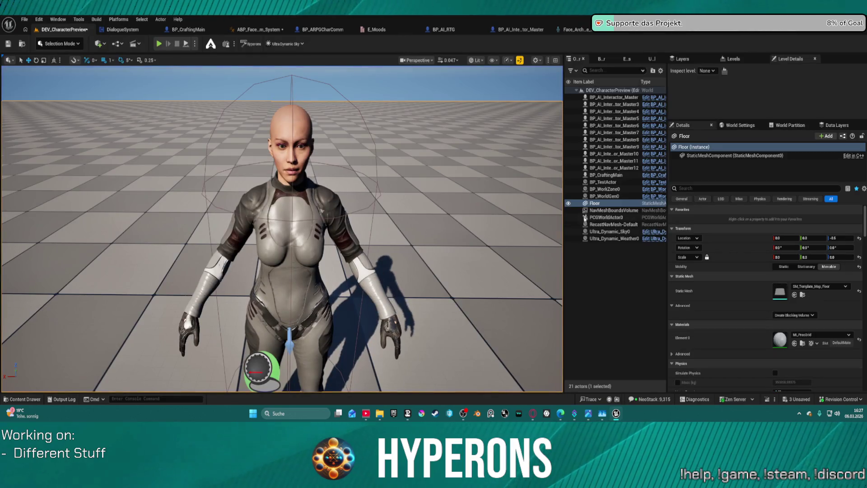
{"action": "left_click", "coordinate": [608, 175]}
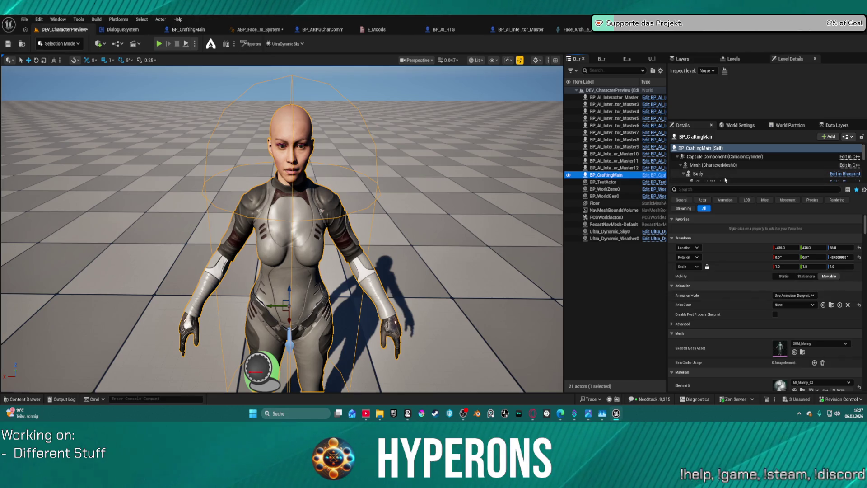
{"action": "scroll", "coordinate": [724, 160], "scroll_direction": "down", "scroll_amount": 2}
{"action": "left_click", "coordinate": [729, 157]}
{"action": "left_click", "coordinate": [792, 277]}
{"action": "left_click", "coordinate": [797, 285]}
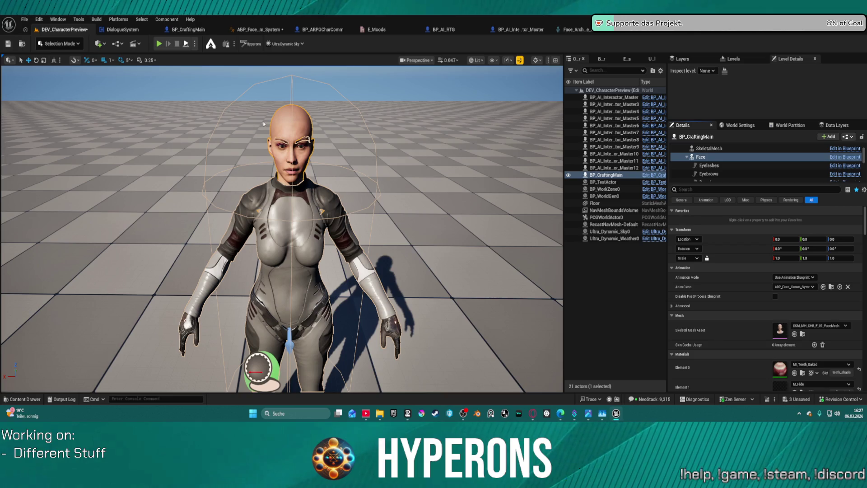
{"action": "left_click", "coordinate": [187, 45]}
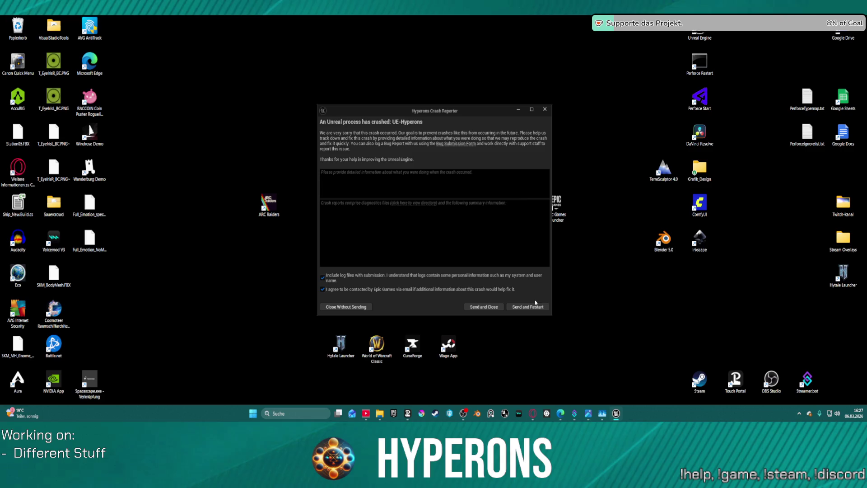
{"action": "left_click", "coordinate": [535, 306]}
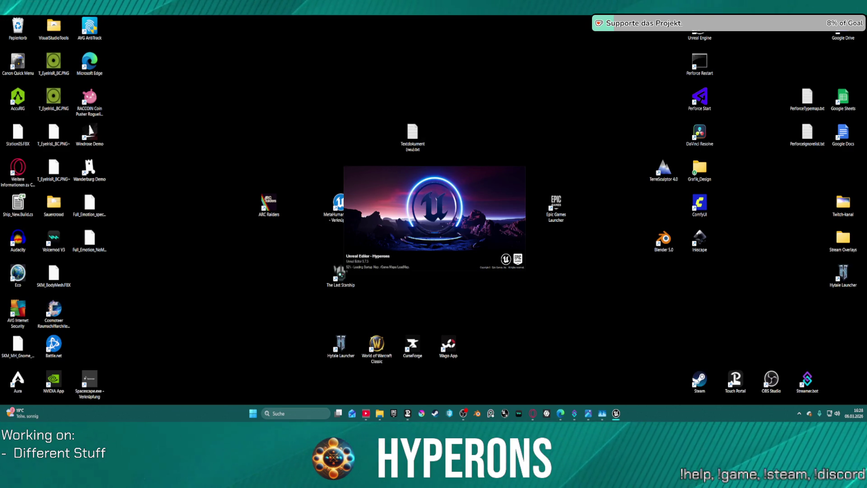
- Wait for the editor to relaunch after the crash until the LoadMap level opens
{"action": "mouse_move", "coordinate": [132, 213]}
{"action": "left_mouse_down"}
{"action": "mouse_move", "coordinate": [171, 219]}
{"action": "mouse_move", "coordinate": [168, 245]}
{"action": "mouse_move", "coordinate": [120, 240]}
{"action": "mouse_move", "coordinate": [104, 215]}
{"action": "mouse_move", "coordinate": [118, 214]}
{"action": "left_mouse_up"}
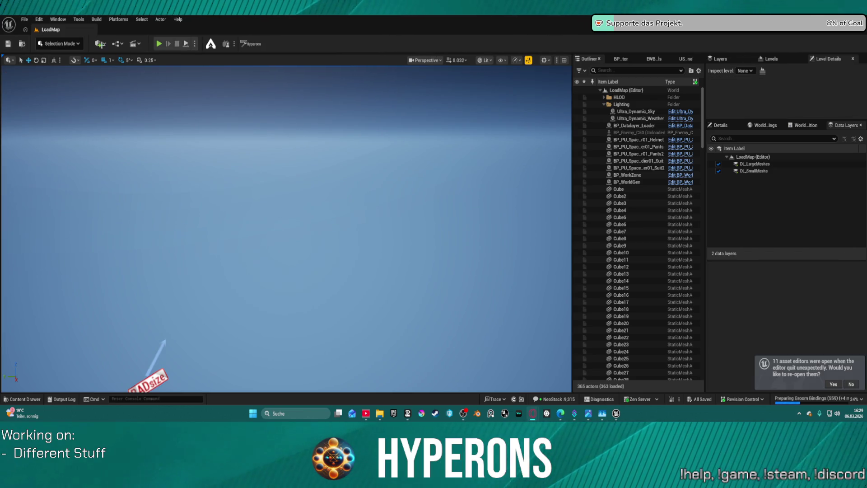
- Open the ML_Station_NewBerlin level from File > Recent Levels
{"action": "left_click", "coordinate": [24, 20]}
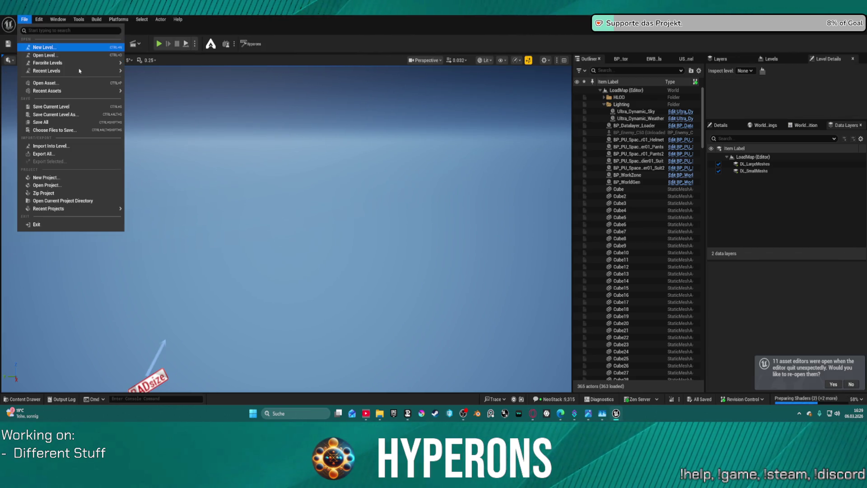
{"action": "mouse_move", "coordinate": [42, 71]}
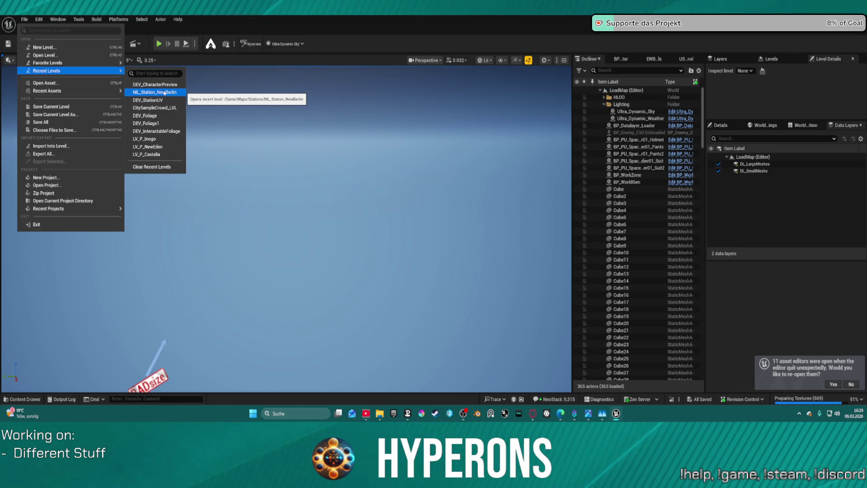
{"action": "left_click", "coordinate": [164, 92]}
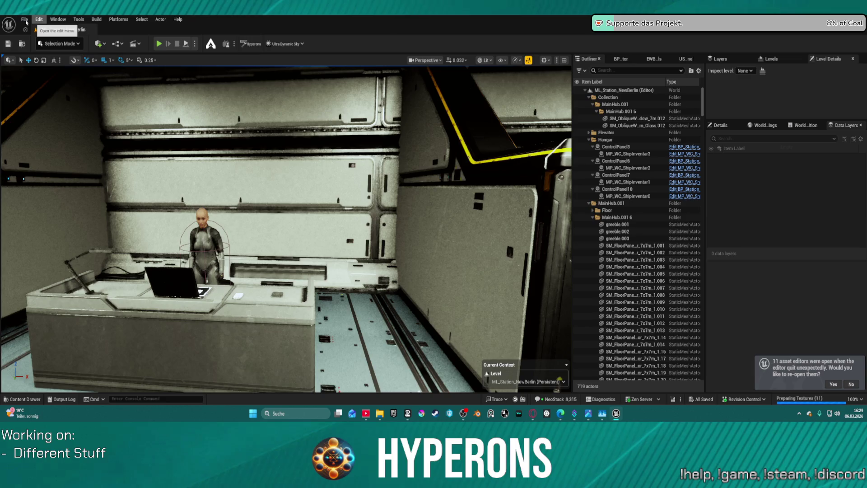
- Open DEV_StationUV from Recent Levels and select the Station_04 mesh
{"action": "left_click", "coordinate": [25, 20]}
{"action": "left_click", "coordinate": [24, 20]}
{"action": "left_click", "coordinate": [25, 20]}
{"action": "mouse_move", "coordinate": [66, 64]}
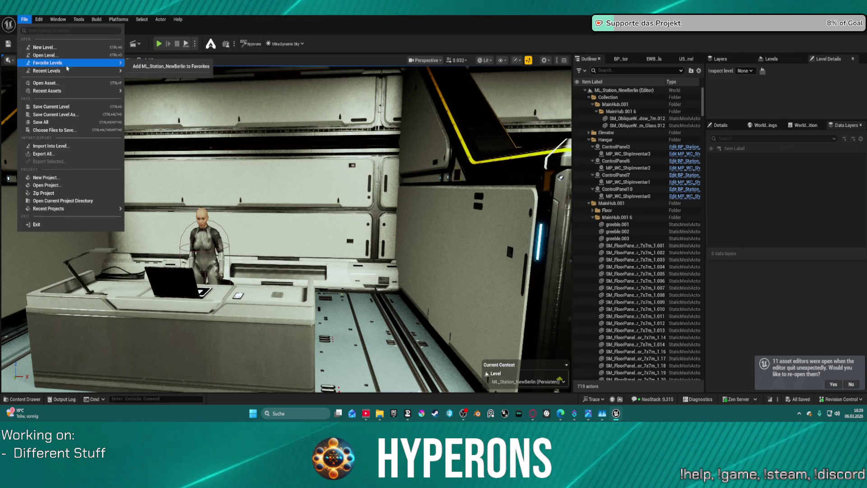
{"action": "left_click", "coordinate": [179, 107]}
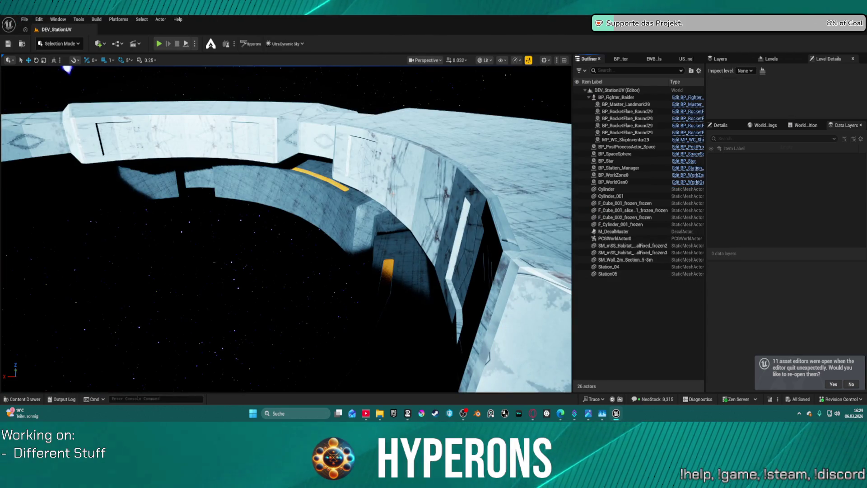
{"action": "left_click_drag", "start_coordinate": [68, 69], "coordinate": [68, 69]}
{"action": "left_click", "coordinate": [289, 271]}
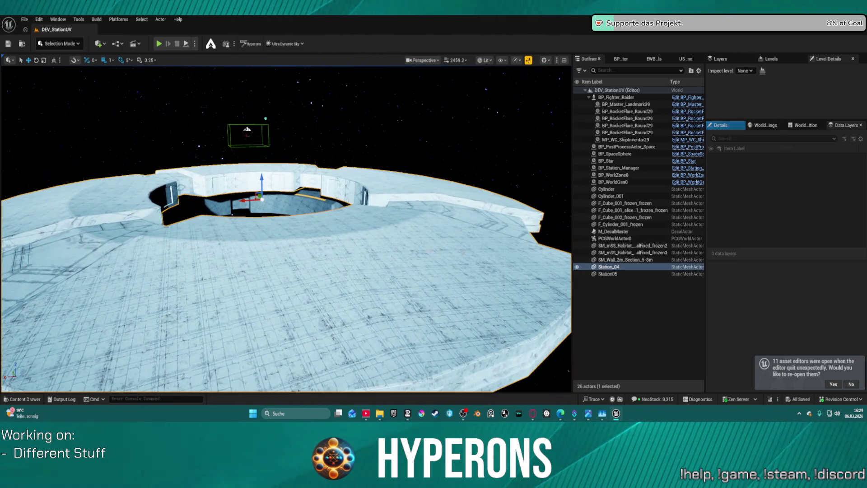
- Filter Station_04's Details by 'li' to show its lighting and shadow properties
{"action": "left_click", "coordinate": [719, 125]}
{"action": "scroll", "coordinate": [785, 227], "scroll_direction": "down", "scroll_amount": 15}
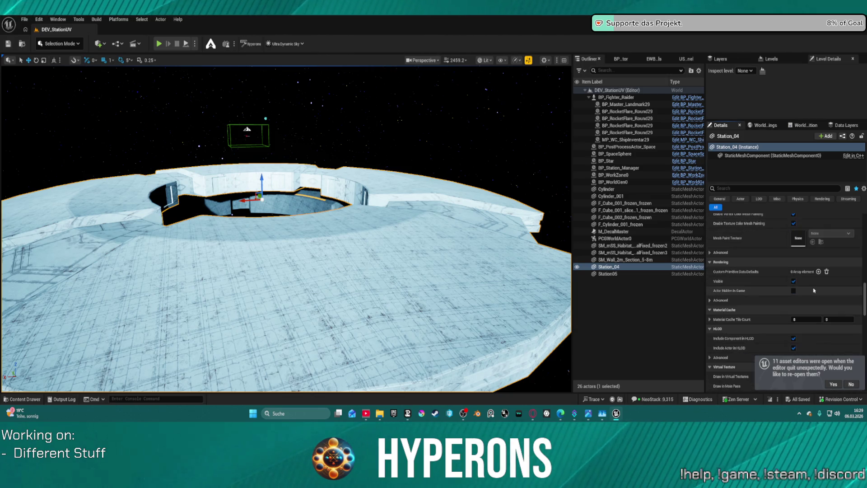
{"action": "scroll", "coordinate": [820, 285], "scroll_direction": "down", "scroll_amount": 3}
{"action": "scroll", "coordinate": [818, 281], "scroll_direction": "down", "scroll_amount": 5}
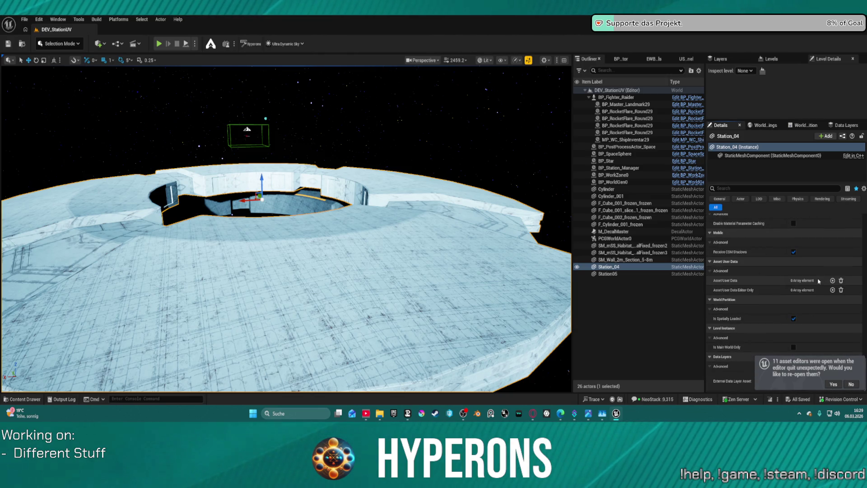
{"action": "type", "text": "light"}
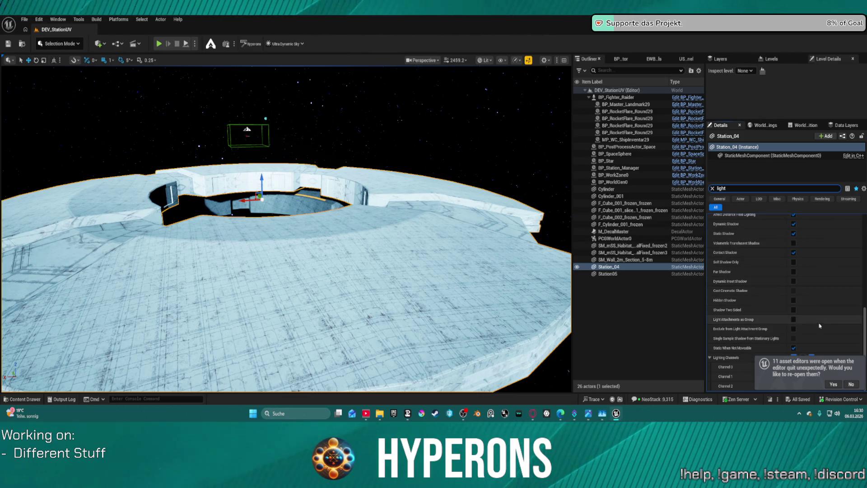
- Fly the viewport camera down close to Station_04's lit floor surface
{"action": "mouse_move", "coordinate": [287, 228]}
{"action": "left_mouse_down"}
{"action": "mouse_move", "coordinate": [271, 217]}
{"action": "mouse_move", "coordinate": [294, 239]}
{"action": "mouse_move", "coordinate": [311, 228]}
{"action": "mouse_move", "coordinate": [311, 185]}
{"action": "mouse_move", "coordinate": [312, 217]}
{"action": "left_mouse_up"}
{"action": "scroll", "coordinate": [302, 233], "scroll_direction": "down", "scroll_amount": 2}
{"action": "scroll", "coordinate": [312, 198], "scroll_direction": "down", "scroll_amount": 2}
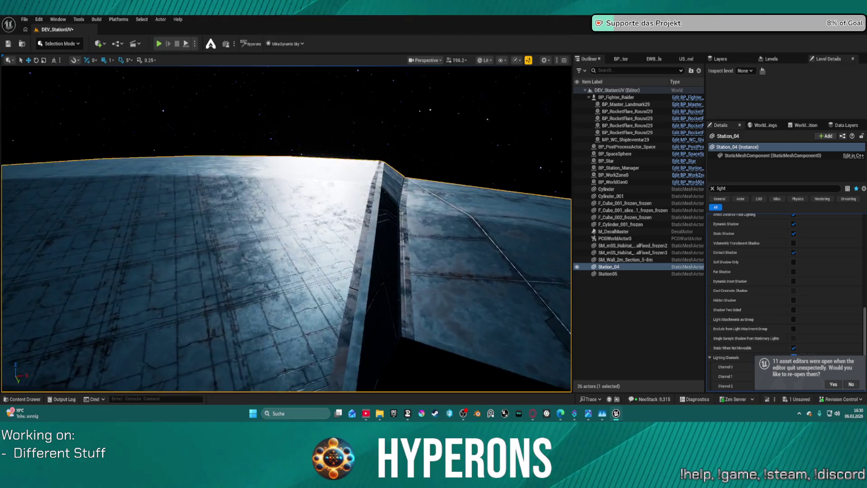
- Fly around the Station_04 hull to inspect its floor panels and curved surfaces up close
{"action": "mouse_move", "coordinate": [287, 229]}
{"action": "left_mouse_down"}
{"action": "mouse_move", "coordinate": [298, 289]}
{"action": "mouse_move", "coordinate": [408, 202]}
{"action": "left_mouse_up"}
{"action": "mouse_move", "coordinate": [403, 256]}
{"action": "left_mouse_down"}
{"action": "mouse_move", "coordinate": [403, 212]}
{"action": "mouse_move", "coordinate": [403, 289]}
{"action": "left_mouse_up"}
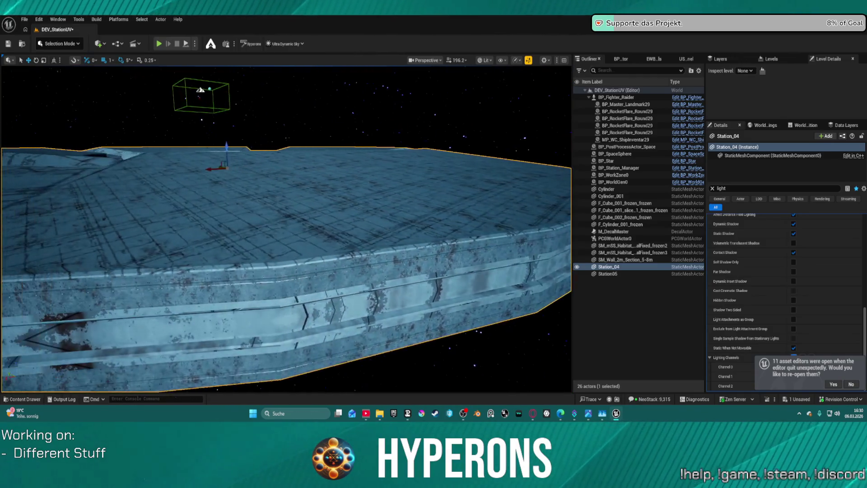
{"action": "left_click_drag", "start_coordinate": [403, 289], "coordinate": [403, 260]}
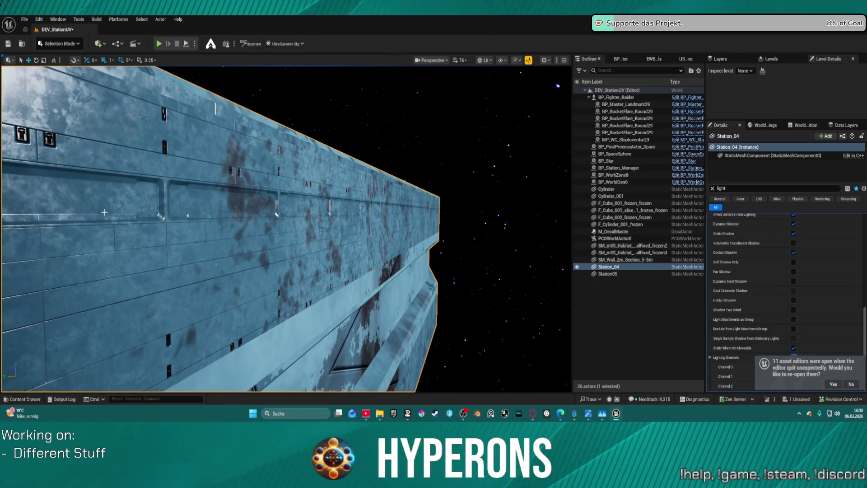
{"action": "left_click_drag", "start_coordinate": [403, 260], "coordinate": [403, 253]}
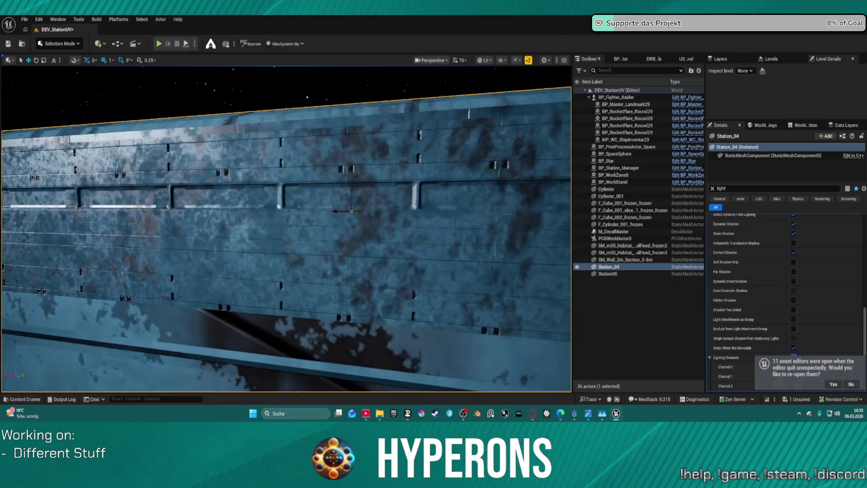
{"action": "left_click_drag", "start_coordinate": [403, 253], "coordinate": [403, 244]}
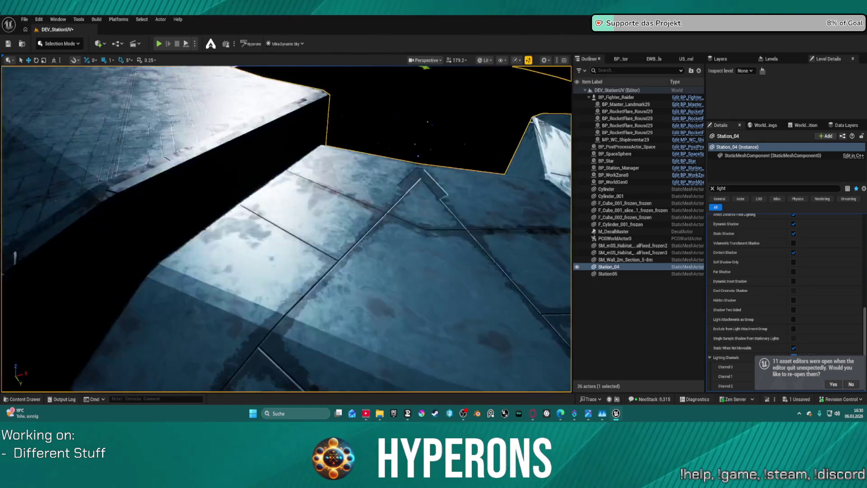
{"action": "left_click_drag", "start_coordinate": [403, 244], "coordinate": [403, 264]}
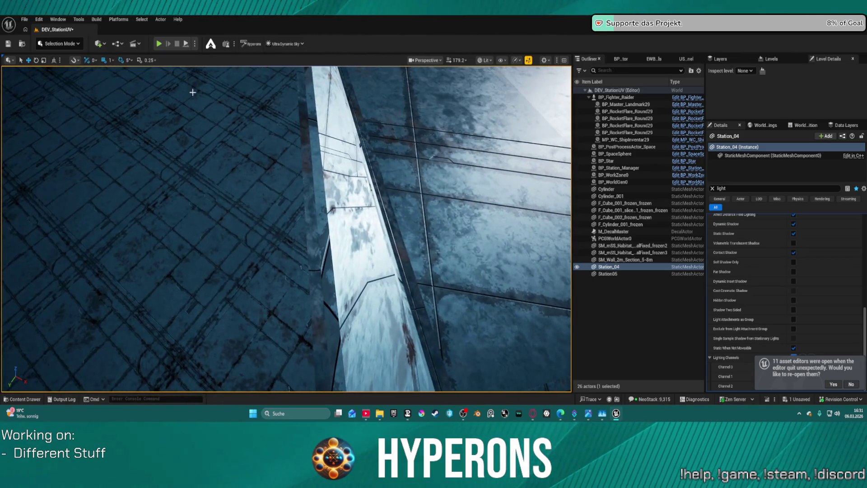
{"action": "left_click_drag", "start_coordinate": [403, 264], "coordinate": [403, 278]}
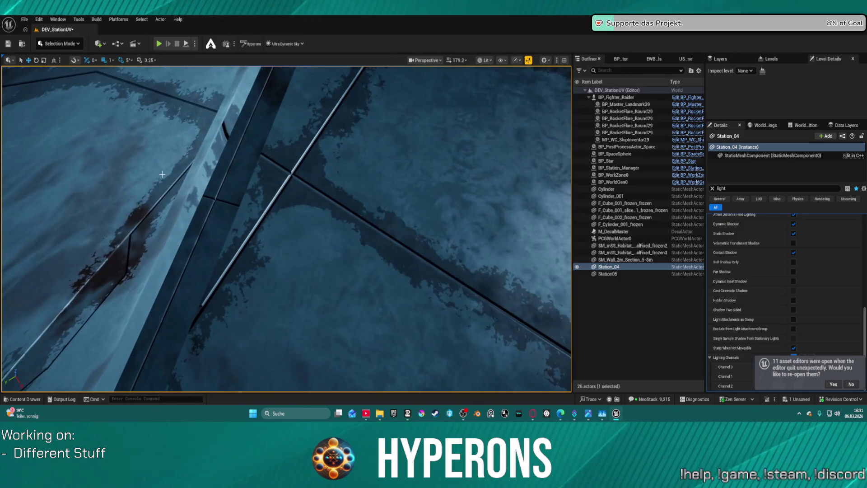
{"action": "left_click_drag", "start_coordinate": [290, 217], "coordinate": [289, 235]}
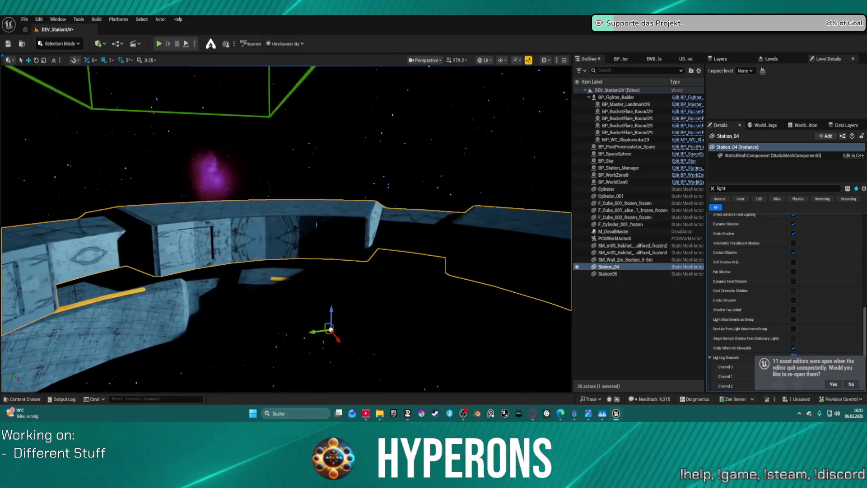
- Play the level from Station05 beside the ship, then bring up the ArtStation reference page
{"action": "left_click_drag", "start_coordinate": [287, 229], "coordinate": [286, 323]}
{"action": "right_click", "coordinate": [329, 315]}
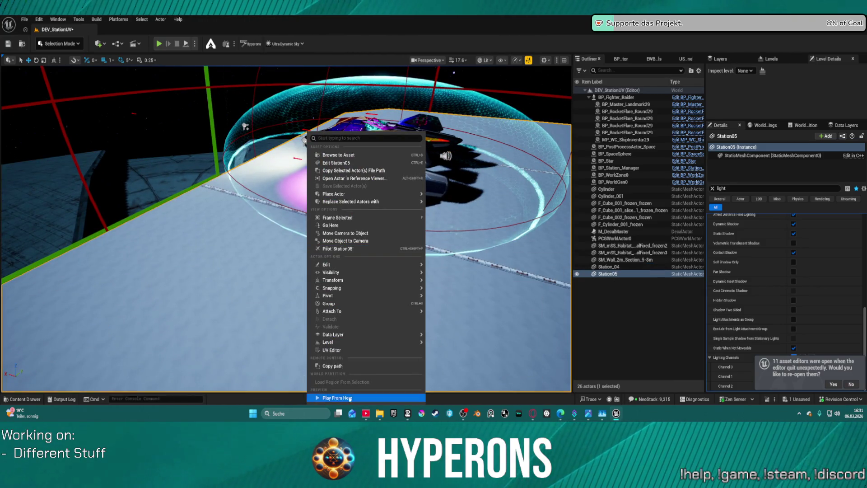
{"action": "left_click", "coordinate": [420, 335]}
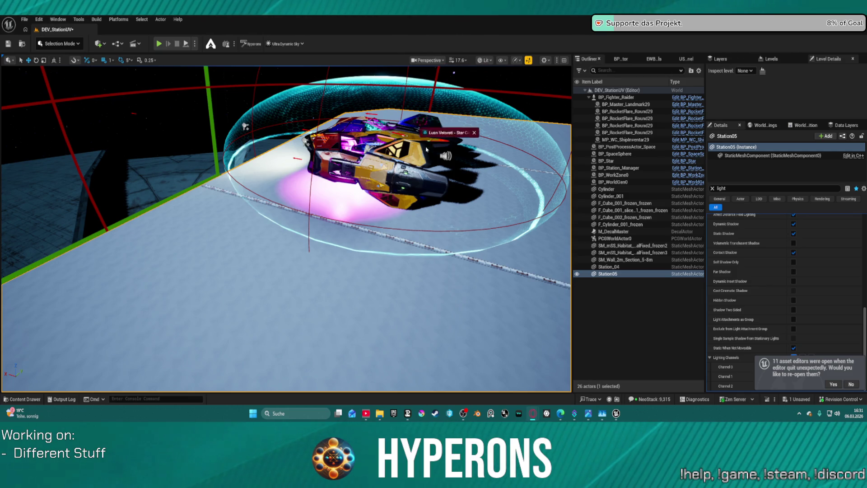
{"action": "left_click", "coordinate": [441, 194]}
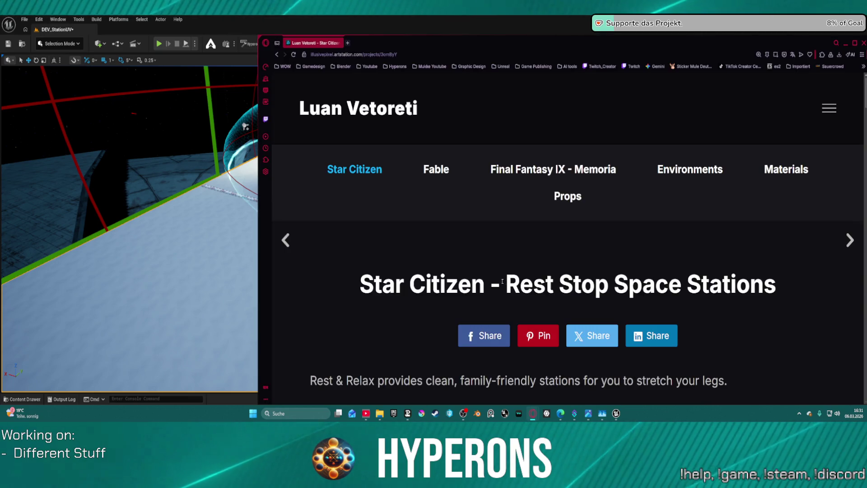
- Scroll through the Star Citizen space station renders and open the utilitarian materials project
{"action": "scroll", "coordinate": [502, 281], "scroll_direction": "down", "scroll_amount": 15}
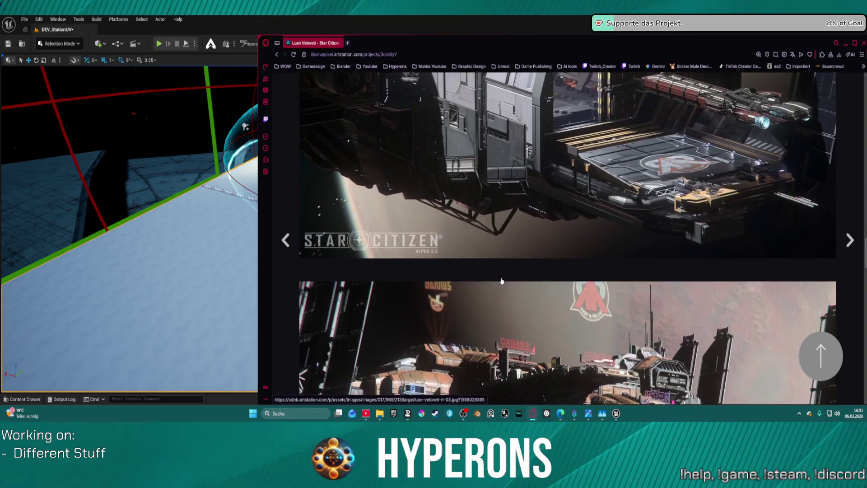
{"action": "scroll", "coordinate": [502, 281], "scroll_direction": "down", "scroll_amount": 15}
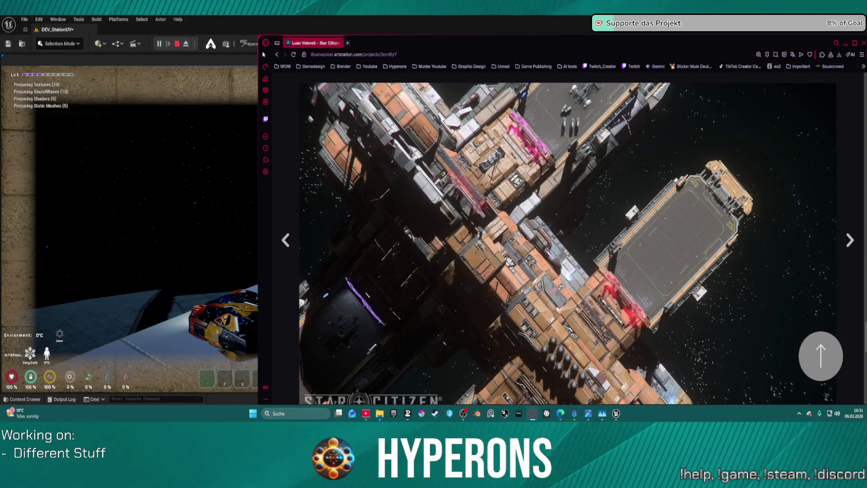
{"action": "scroll", "coordinate": [542, 289], "scroll_direction": "down", "scroll_amount": 10}
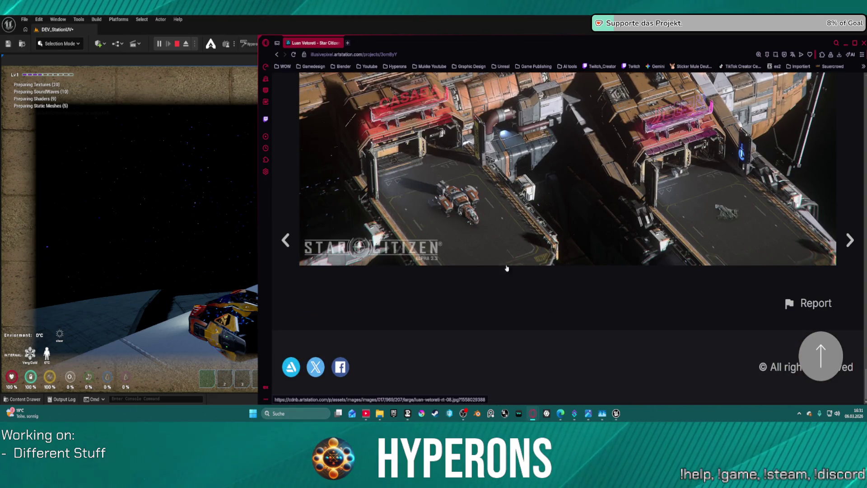
{"action": "scroll", "coordinate": [507, 268], "scroll_direction": "up", "scroll_amount": 10}
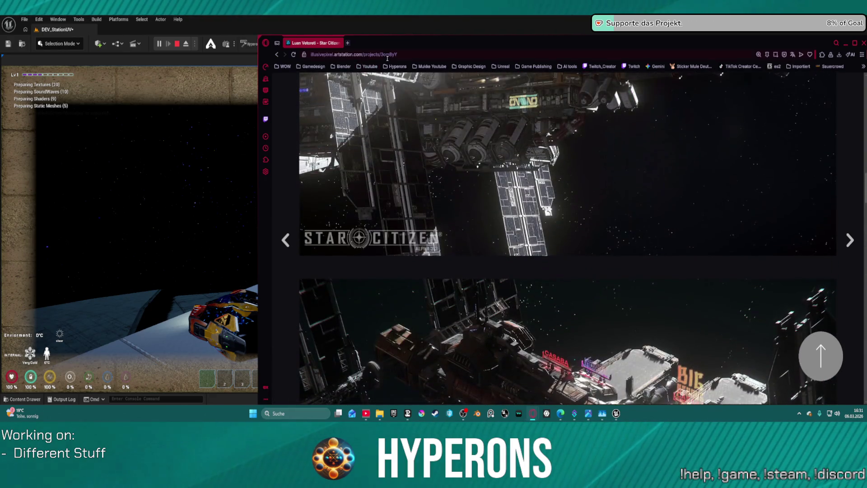
{"action": "left_click", "coordinate": [397, 66]}
{"action": "left_click", "coordinate": [425, 86]}
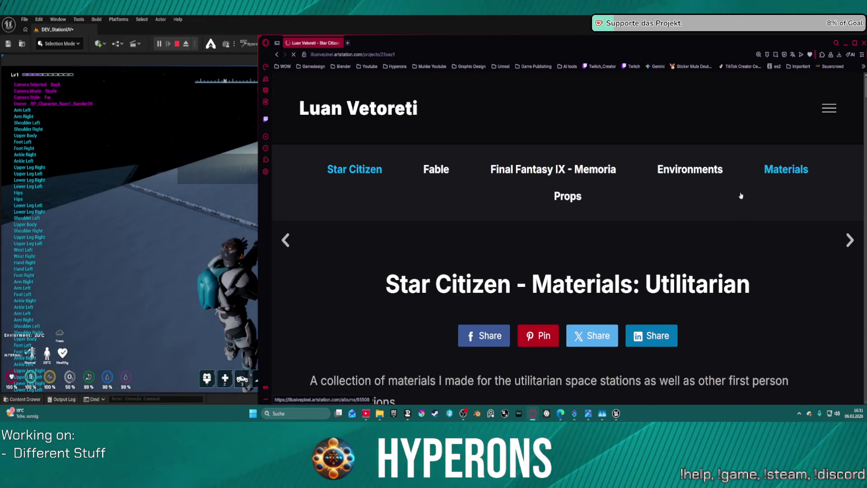
- View the Magellan Defense Facilities Data Relay project from the Materials album, then return to the game
{"action": "left_click", "coordinate": [787, 170]}
{"action": "left_click", "coordinate": [587, 268]}
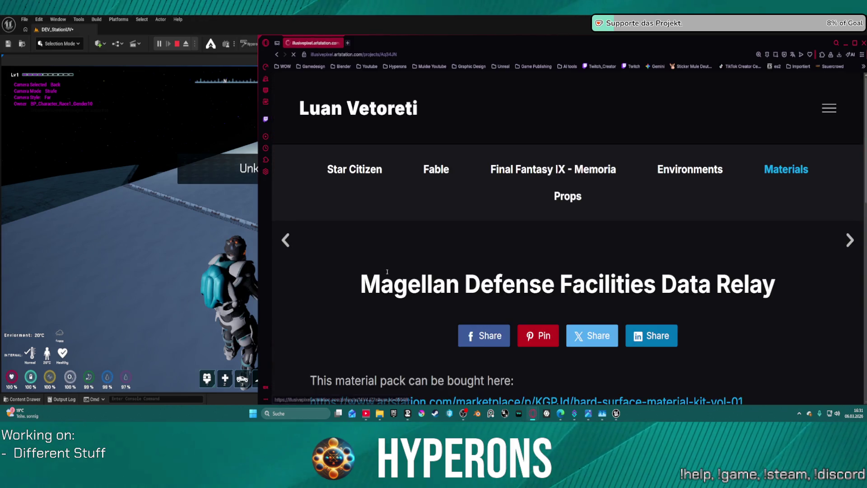
{"action": "scroll", "coordinate": [503, 238], "scroll_direction": "down", "scroll_amount": 15}
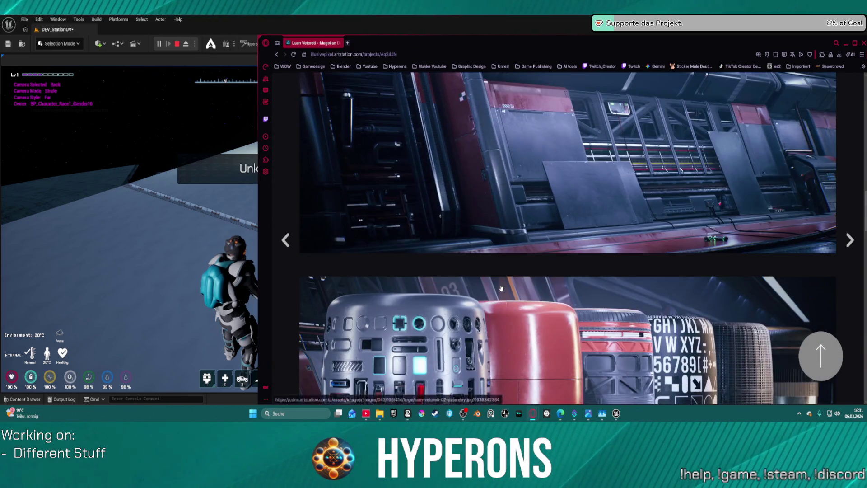
{"action": "scroll", "coordinate": [666, 267], "scroll_direction": "up", "scroll_amount": 3}
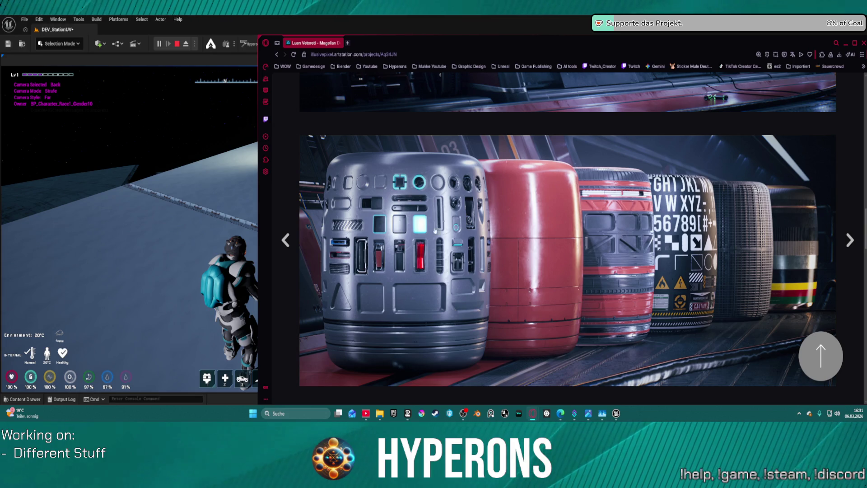
{"action": "left_click", "coordinate": [229, 205]}
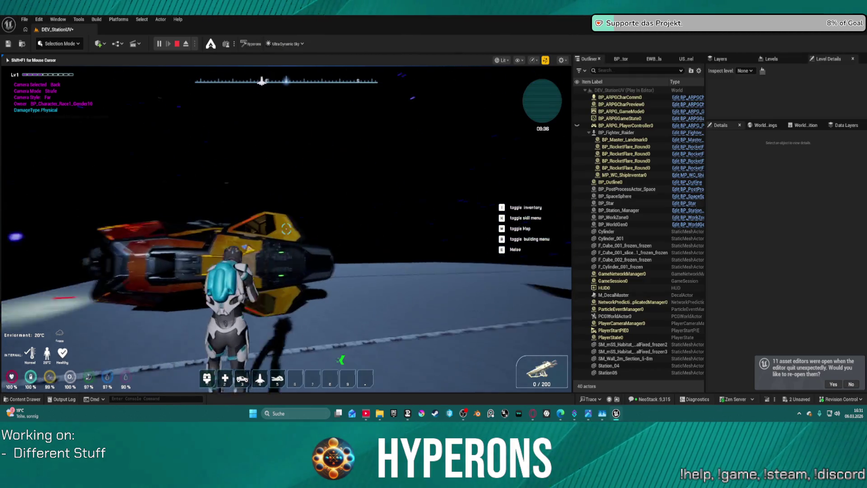
- Board the yellow ship with F, fly it past the station hull, then stop play with Esc
{"action": "mouse_move", "coordinate": [287, 229]}
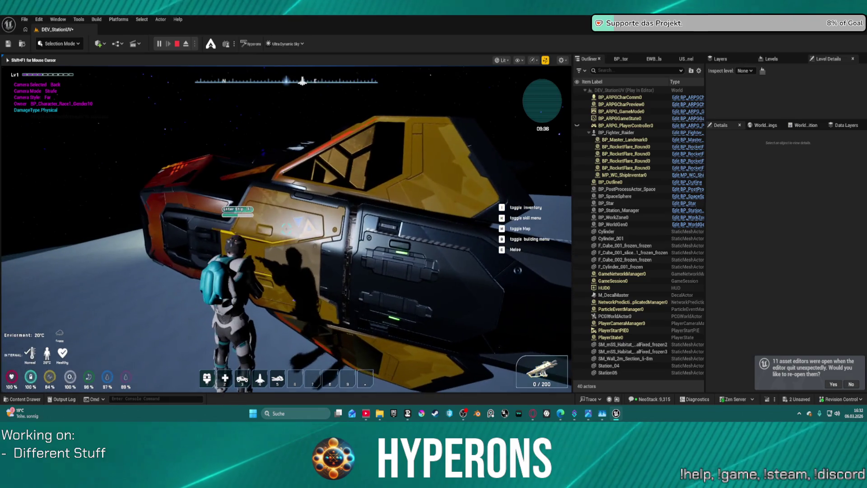
{"action": "key", "text": "f"}
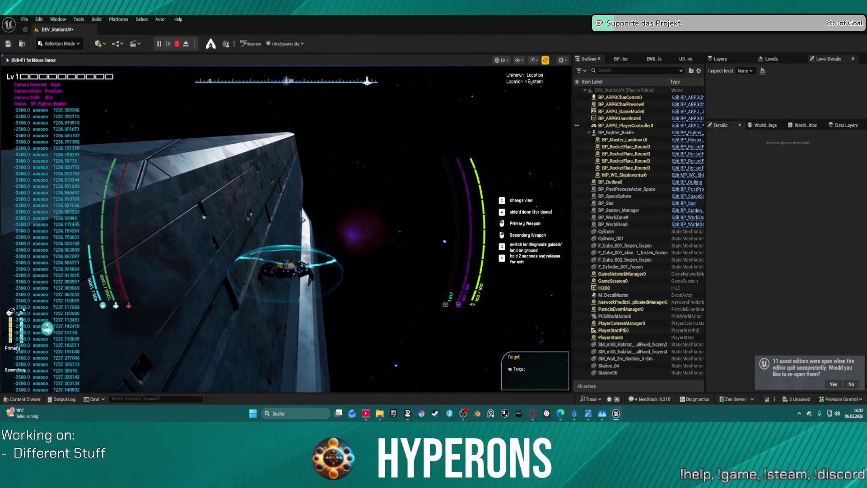
{"action": "key", "text": "Escape"}
{"action": "left_click", "coordinate": [609, 266]}
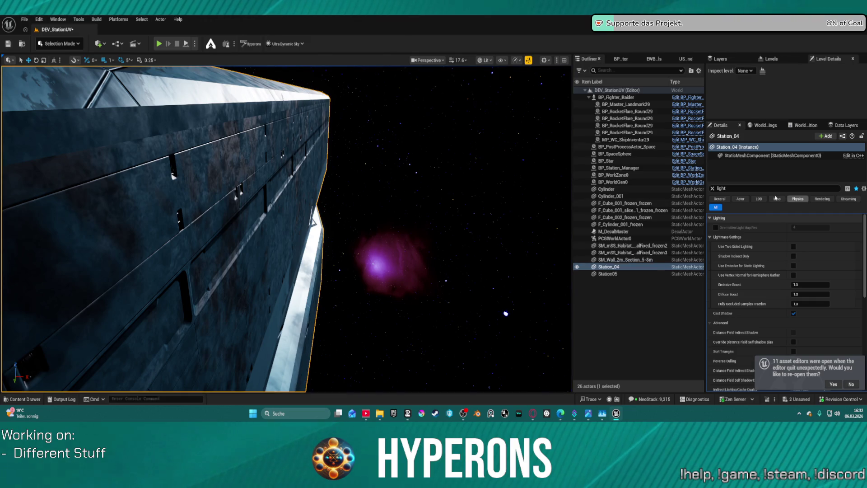
{"action": "left_click", "coordinate": [713, 189]}
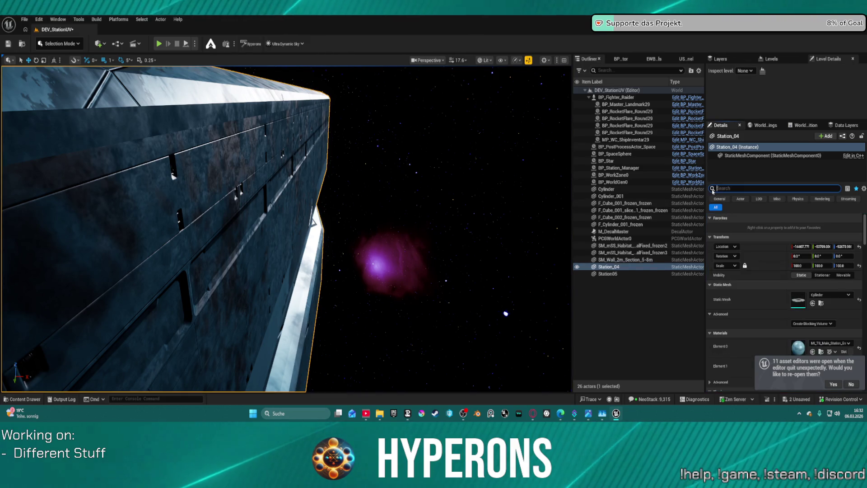
{"action": "scroll", "coordinate": [806, 340], "scroll_direction": "down", "scroll_amount": 3}
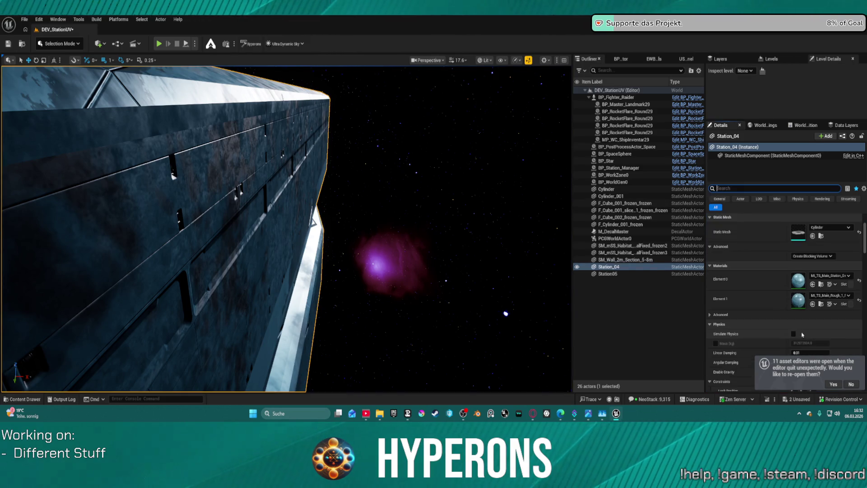
{"action": "double_click", "coordinate": [799, 300]}
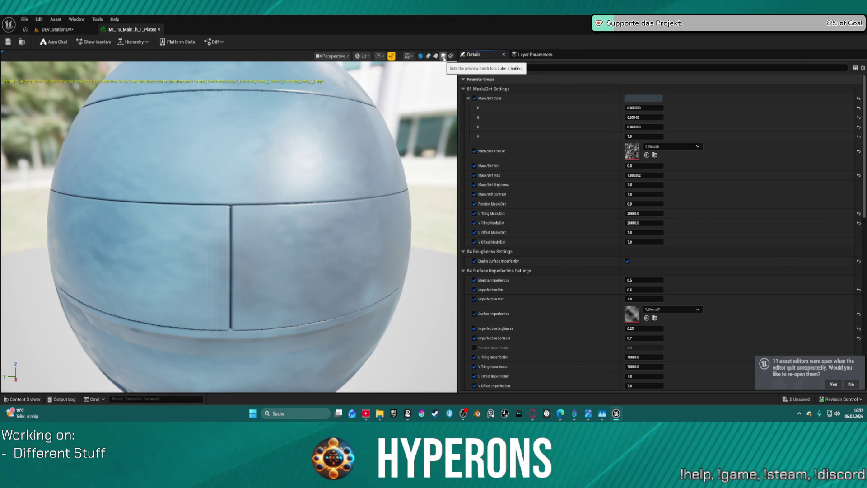
{"action": "left_click", "coordinate": [21, 42]}
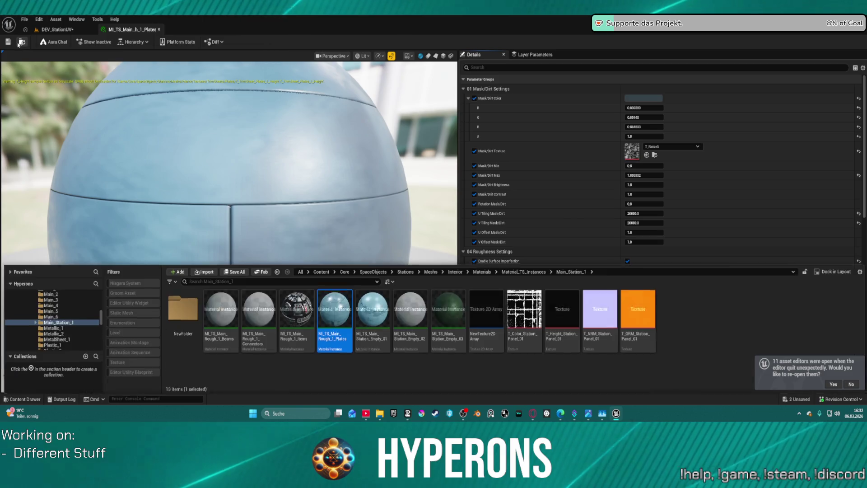
{"action": "double_click", "coordinate": [297, 319]}
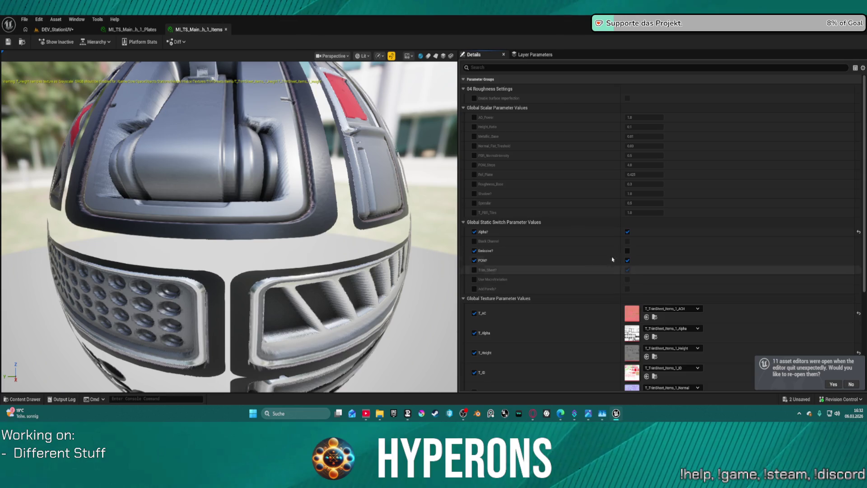
{"action": "left_click", "coordinate": [436, 56]}
{"action": "left_click_drag", "start_coordinate": [296, 143], "coordinate": [54, 159]}
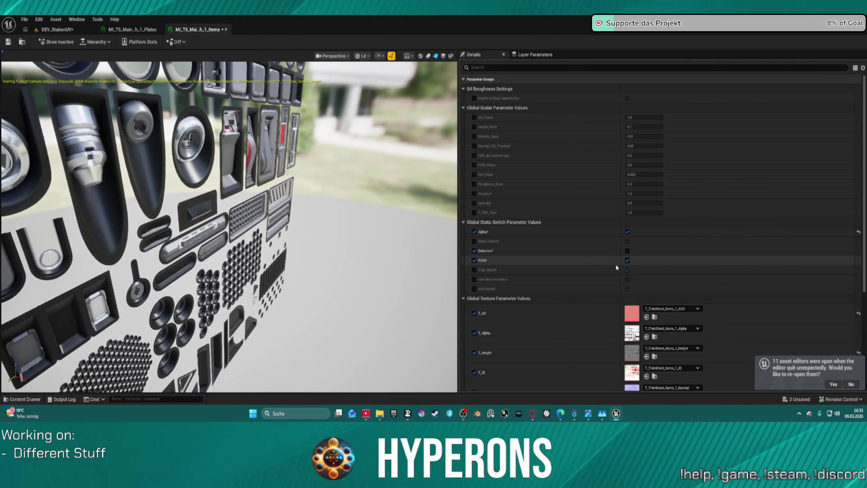
{"action": "left_click", "coordinate": [628, 260]}
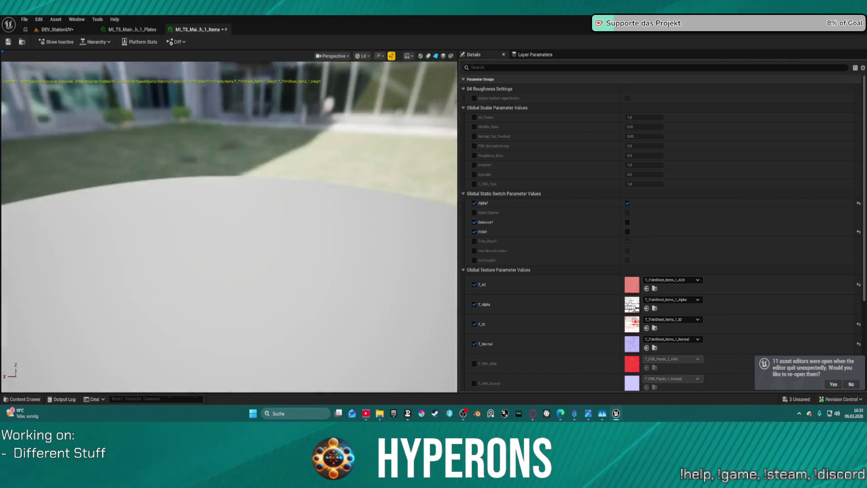
{"action": "mouse_move", "coordinate": [226, 226]}
{"action": "left_mouse_down"}
{"action": "mouse_move", "coordinate": [212, 226]}
{"action": "mouse_move", "coordinate": [242, 226]}
{"action": "left_mouse_up"}
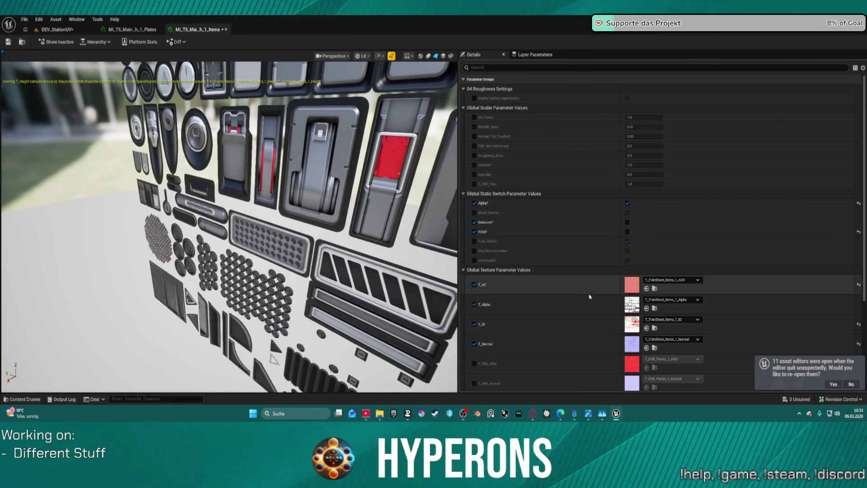
{"action": "left_click", "coordinate": [628, 232]}
{"action": "mouse_move", "coordinate": [226, 226]}
{"action": "left_mouse_down"}
{"action": "mouse_move", "coordinate": [190, 226]}
{"action": "mouse_move", "coordinate": [348, 226]}
{"action": "mouse_move", "coordinate": [348, 262]}
{"action": "mouse_move", "coordinate": [258, 262]}
{"action": "mouse_move", "coordinate": [342, 262]}
{"action": "left_mouse_up"}
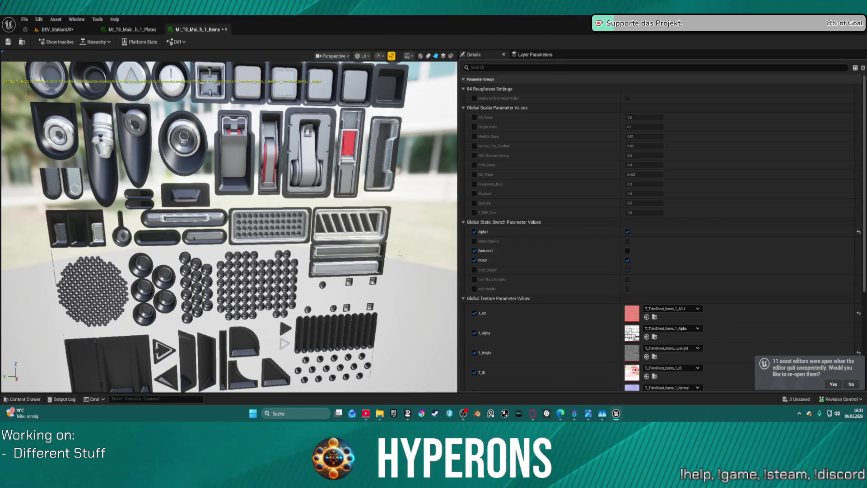
{"action": "scroll", "coordinate": [279, 238], "scroll_direction": "down", "scroll_amount": 5}
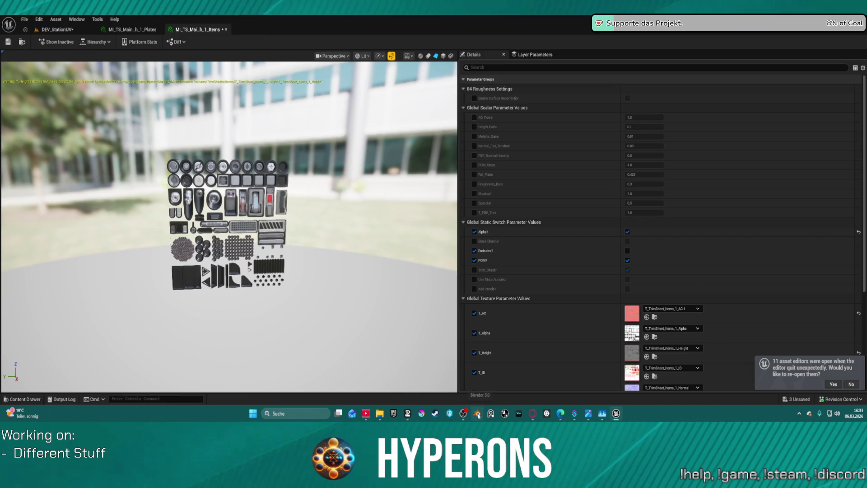
{"action": "scroll", "coordinate": [250, 270], "scroll_direction": "up", "scroll_amount": 6}
{"action": "scroll", "coordinate": [266, 261], "scroll_direction": "down", "scroll_amount": 2}
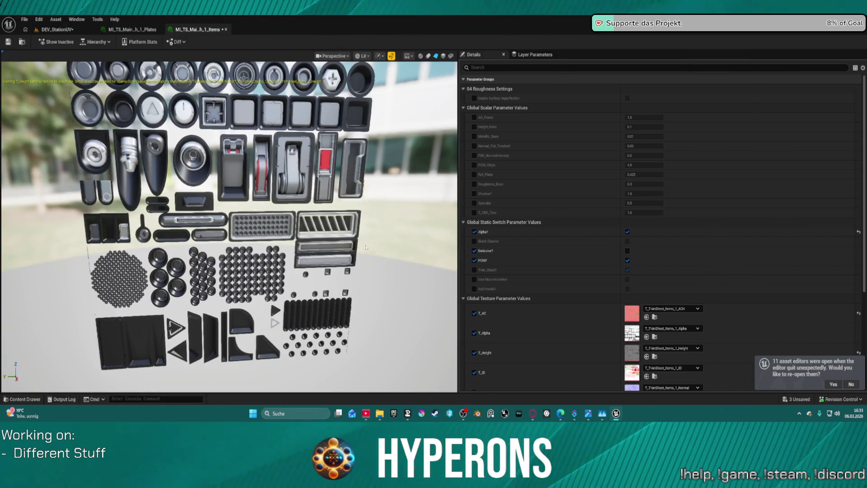
{"action": "scroll", "coordinate": [366, 247], "scroll_direction": "down", "scroll_amount": 3}
{"action": "scroll", "coordinate": [366, 247], "scroll_direction": "up", "scroll_amount": 5}
{"action": "scroll", "coordinate": [366, 247], "scroll_direction": "down", "scroll_amount": 4}
{"action": "mouse_move", "coordinate": [366, 247]}
{"action": "left_mouse_down"}
{"action": "mouse_move", "coordinate": [289, 247]}
{"action": "mouse_move", "coordinate": [348, 248]}
{"action": "left_mouse_up"}
{"action": "mouse_move", "coordinate": [206, 164]}
{"action": "left_mouse_down"}
{"action": "mouse_move", "coordinate": [217, 164]}
{"action": "mouse_move", "coordinate": [194, 168]}
{"action": "mouse_move", "coordinate": [253, 190]}
{"action": "mouse_move", "coordinate": [391, 269]}
{"action": "left_mouse_up"}
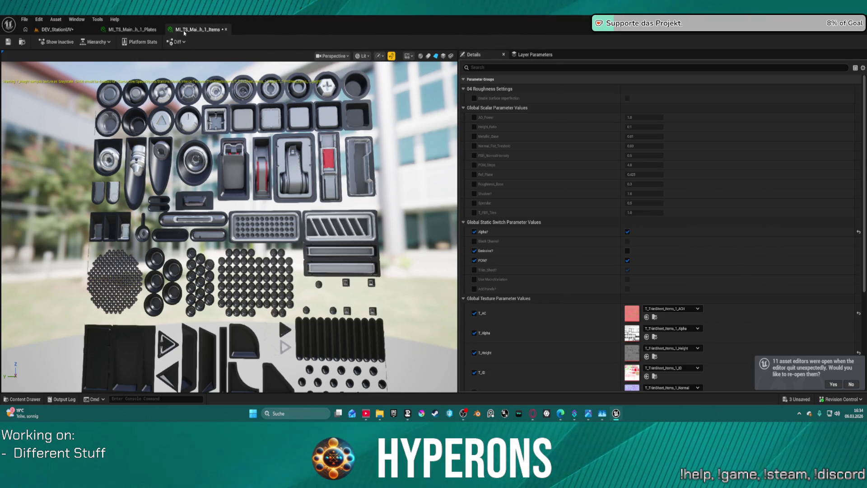
{"action": "left_click", "coordinate": [143, 30]}
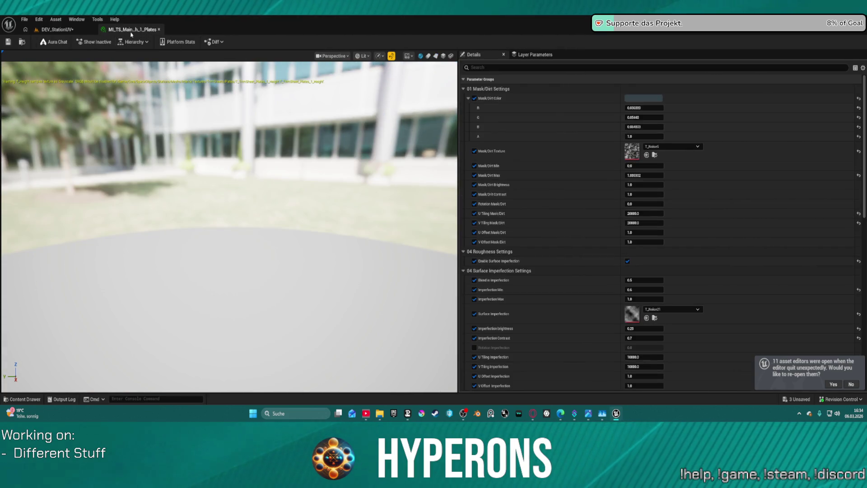
- Open DEV_CharacterPreview from Recent Levels, saving the DEV_StationUV level when prompted
{"action": "left_click", "coordinate": [73, 29]}
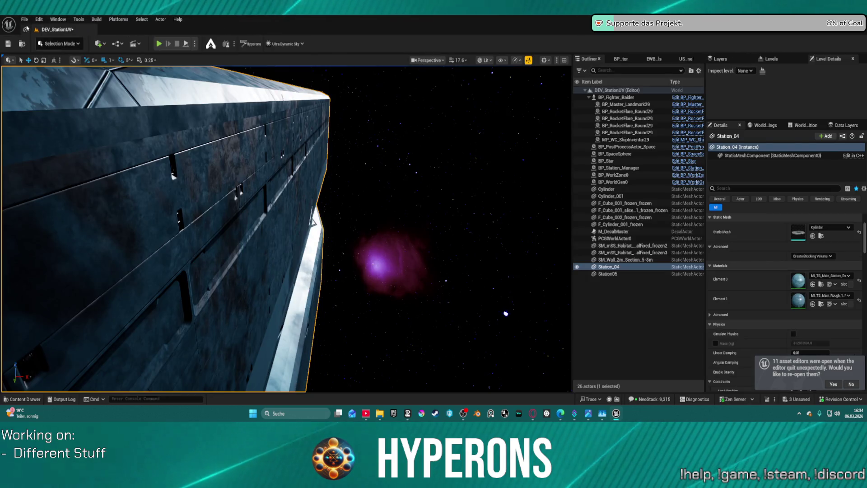
{"action": "left_click", "coordinate": [25, 19]}
{"action": "mouse_move", "coordinate": [84, 71]}
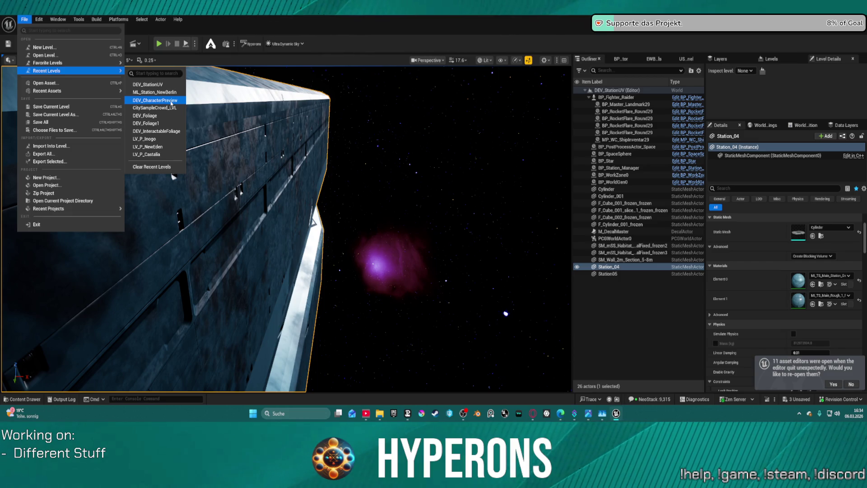
{"action": "left_click", "coordinate": [172, 100]}
{"action": "left_click", "coordinate": [457, 292]}
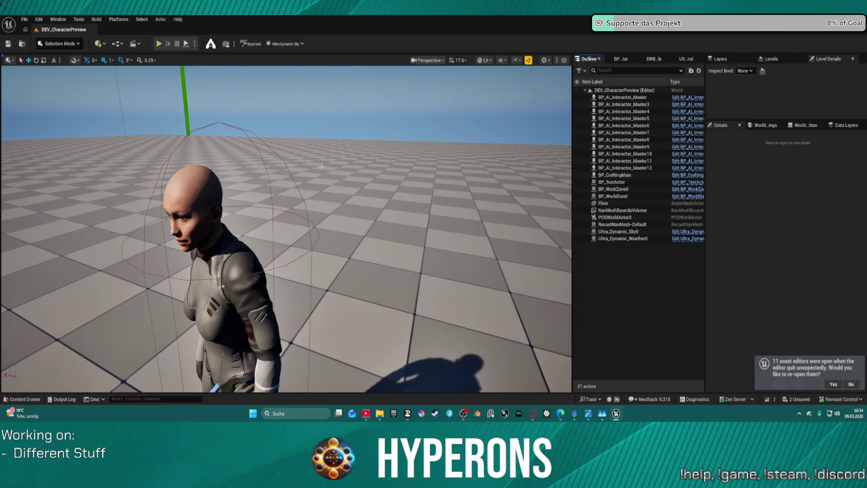
- Scroll the viewport camera around the MetaHuman character lineup
{"action": "scroll", "coordinate": [431, 189], "scroll_direction": "down", "scroll_amount": 10}
{"action": "scroll", "coordinate": [287, 229], "scroll_direction": "up", "scroll_amount": 2}
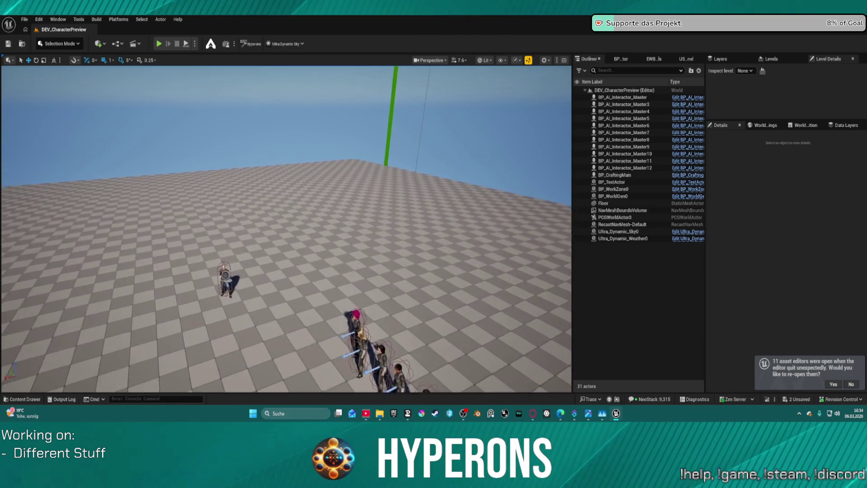
{"action": "scroll", "coordinate": [287, 229], "scroll_direction": "down", "scroll_amount": 2}
{"action": "scroll", "coordinate": [286, 229], "scroll_direction": "down", "scroll_amount": 2}
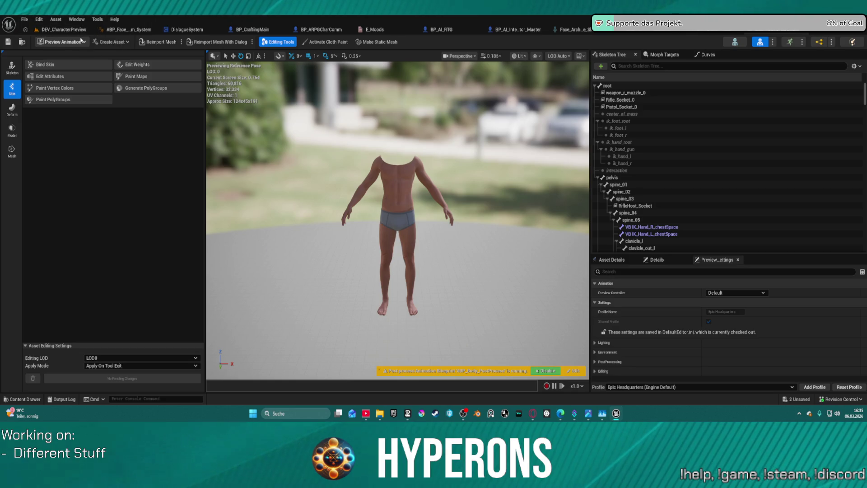
- Look over the SetEyeRotation graph in ABP_Face_Comm_System
{"action": "left_click", "coordinate": [119, 29]}
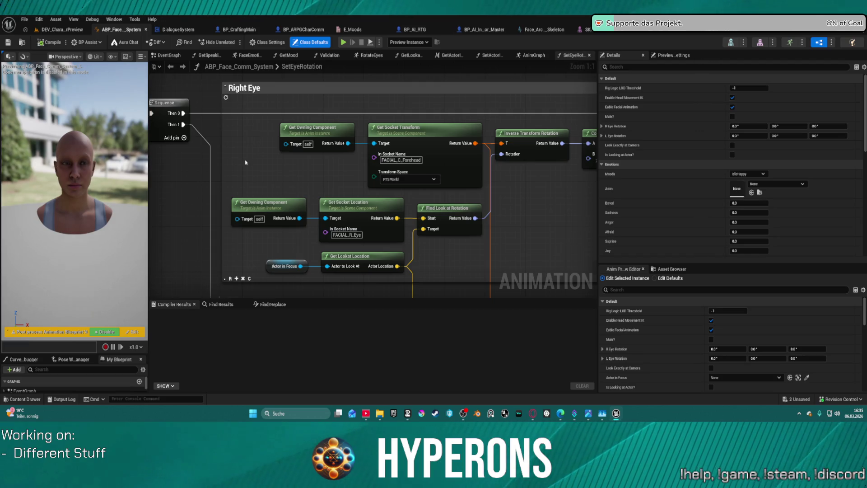
{"action": "scroll", "coordinate": [245, 162], "scroll_direction": "down", "scroll_amount": 4}
{"action": "mouse_move", "coordinate": [266, 180]}
{"action": "left_mouse_down"}
{"action": "mouse_move", "coordinate": [513, 194]}
{"action": "mouse_move", "coordinate": [575, 215]}
{"action": "mouse_move", "coordinate": [488, 207]}
{"action": "mouse_move", "coordinate": [515, 192]}
{"action": "mouse_move", "coordinate": [507, 188]}
{"action": "left_mouse_up"}
- Check the Face, SkeletalMesh and Body components' anim classes, clearing the Body's Anim Class to None
{"action": "left_click", "coordinate": [246, 35]}
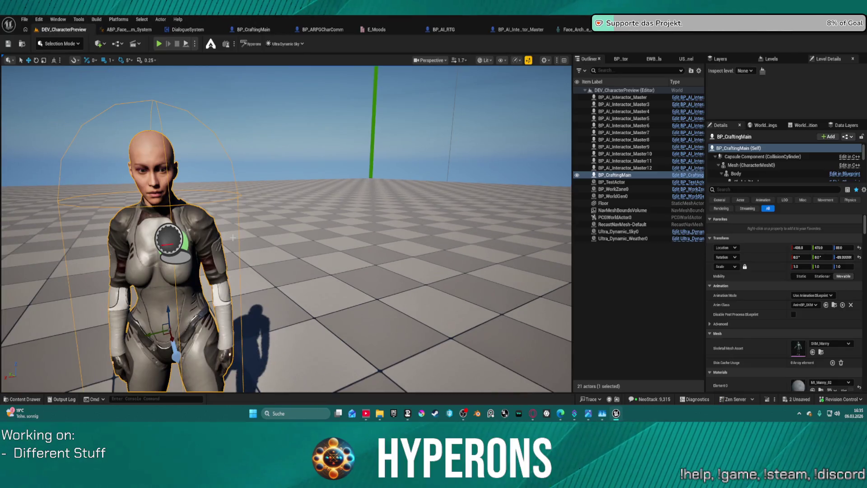
{"action": "scroll", "coordinate": [750, 167], "scroll_direction": "down", "scroll_amount": 2}
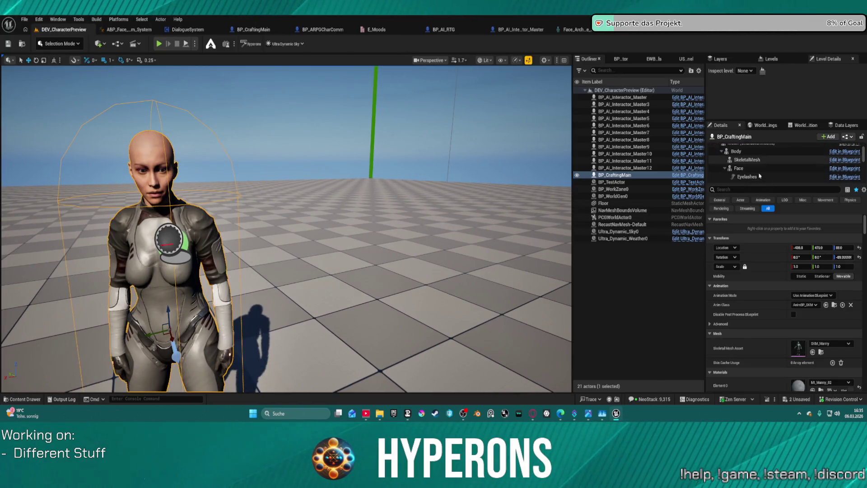
{"action": "left_click", "coordinate": [751, 169]}
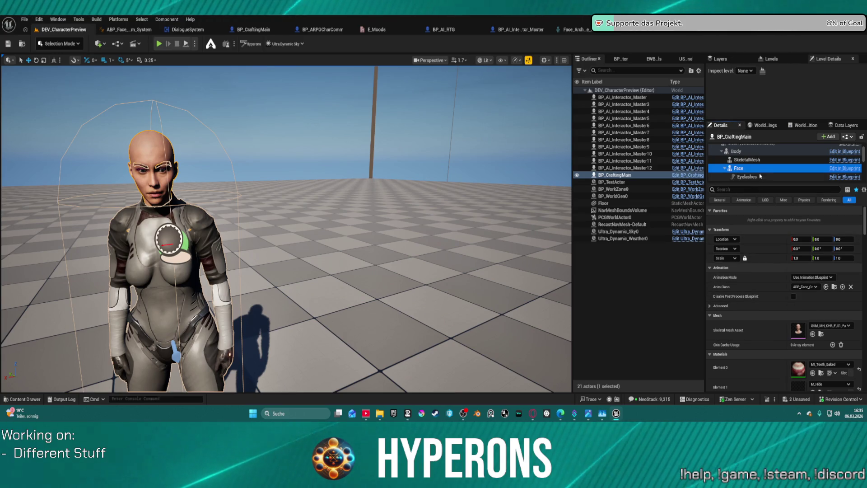
{"action": "left_click", "coordinate": [745, 159]}
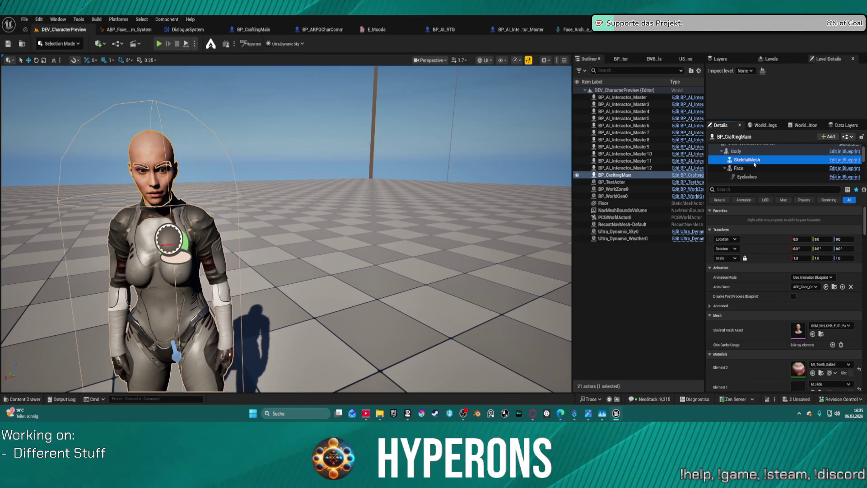
{"action": "left_click", "coordinate": [736, 151]}
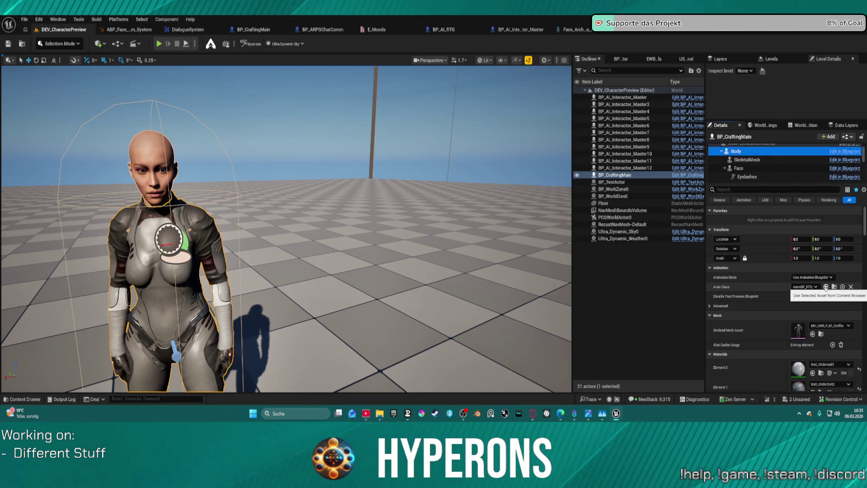
{"action": "left_click", "coordinate": [852, 287]}
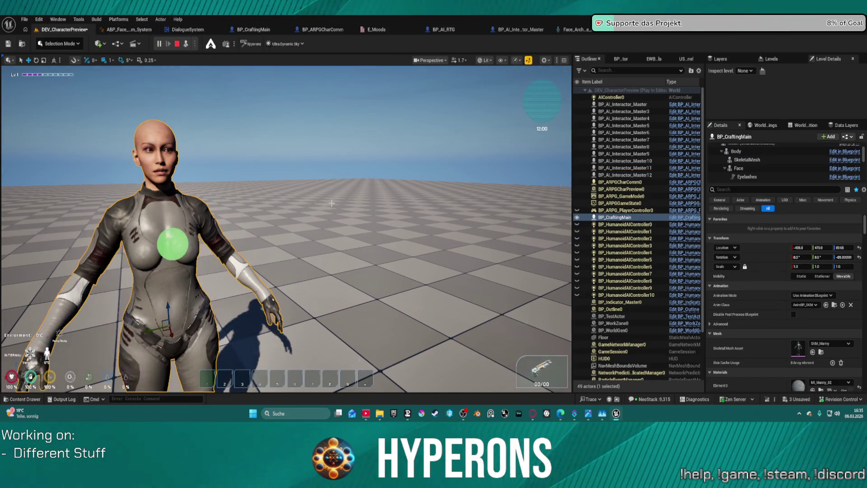
- Run a quick play test, then disconnect the Output Pose wire in the face AnimGraph and compile
{"action": "key", "text": "alt+p"}
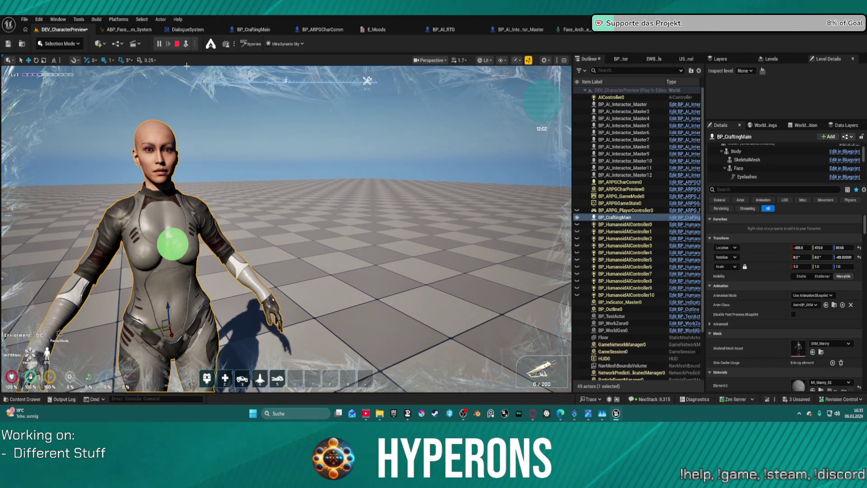
{"action": "key", "text": "Escape"}
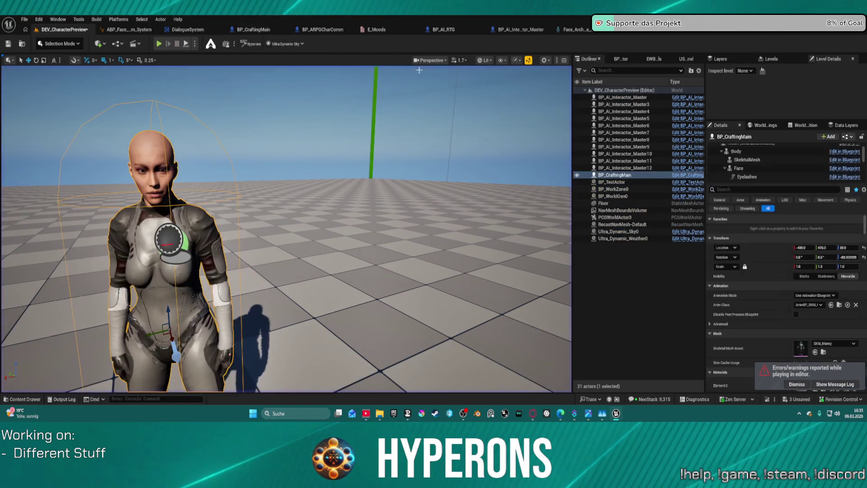
{"action": "left_click", "coordinate": [116, 30]}
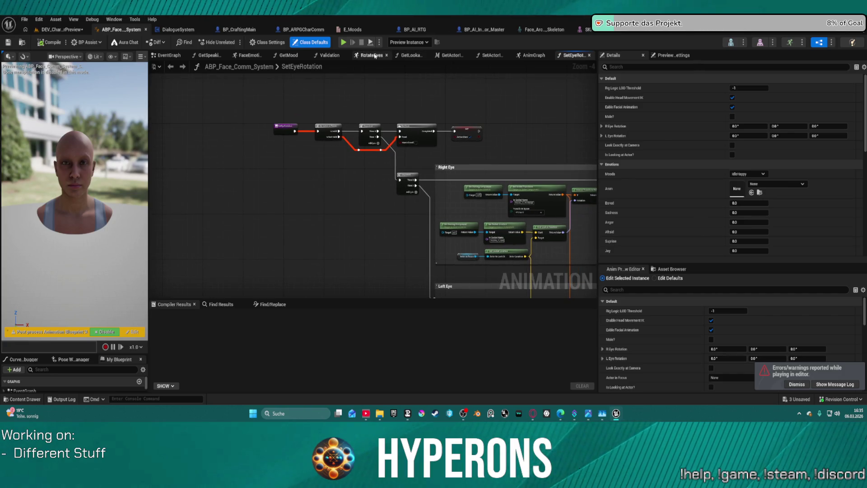
{"action": "left_click", "coordinate": [533, 55]}
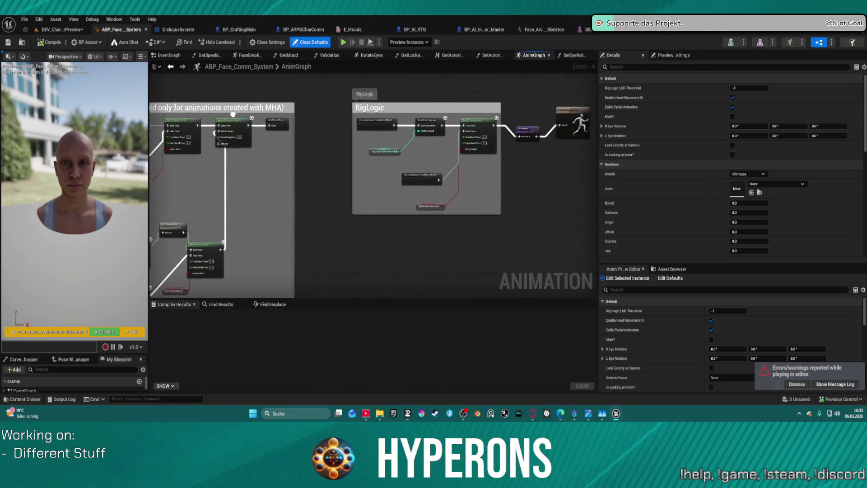
{"action": "left_click", "coordinate": [514, 129], "text": "alt"}
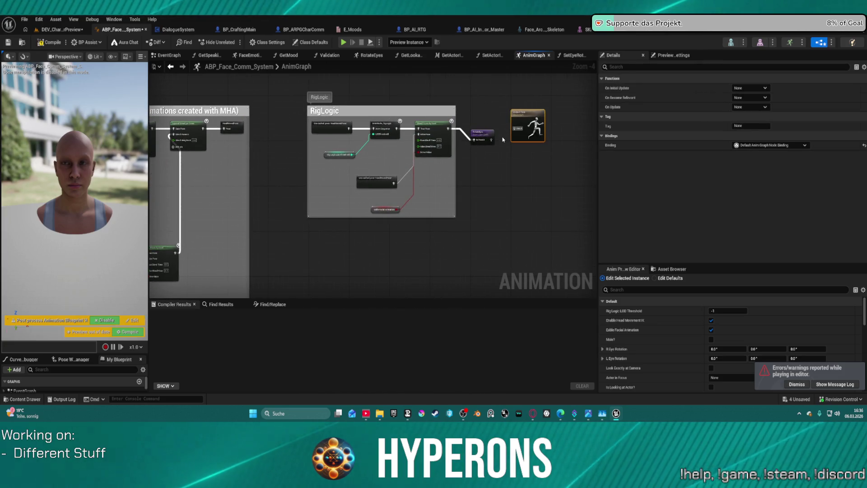
{"action": "left_click", "coordinate": [51, 43]}
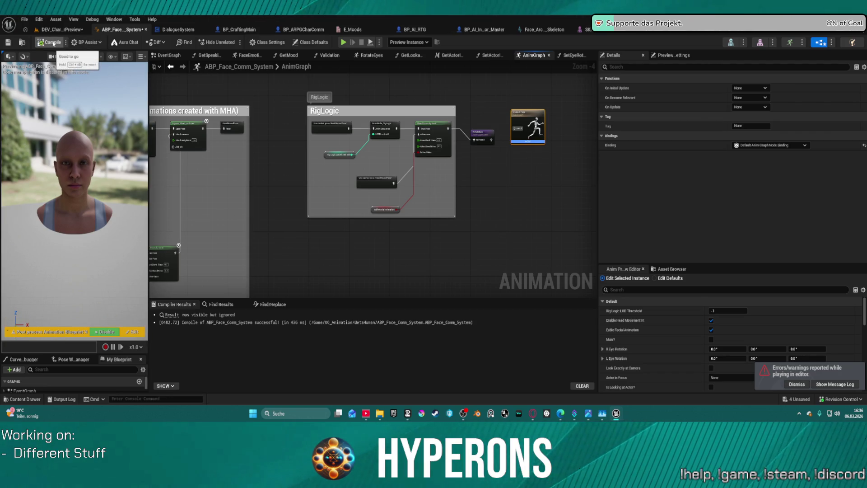
- Play-test the character preview level again and return to the face animation blueprint
{"action": "left_click", "coordinate": [61, 29]}
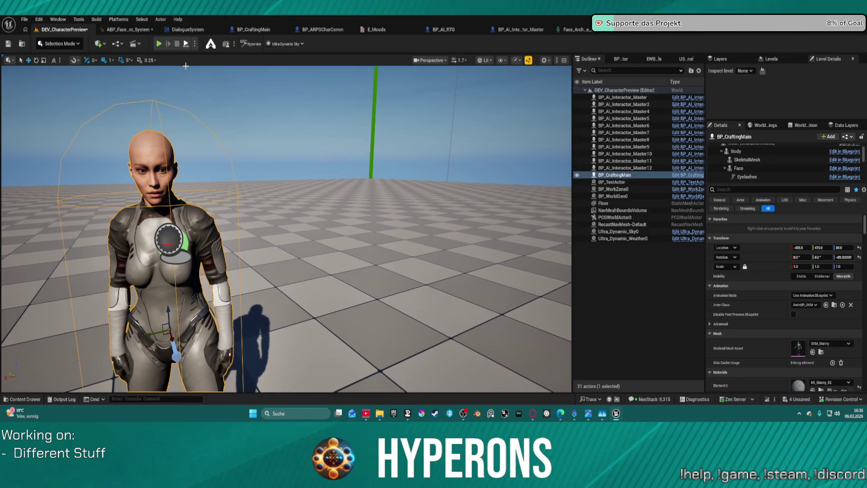
{"action": "key", "text": "alt+p"}
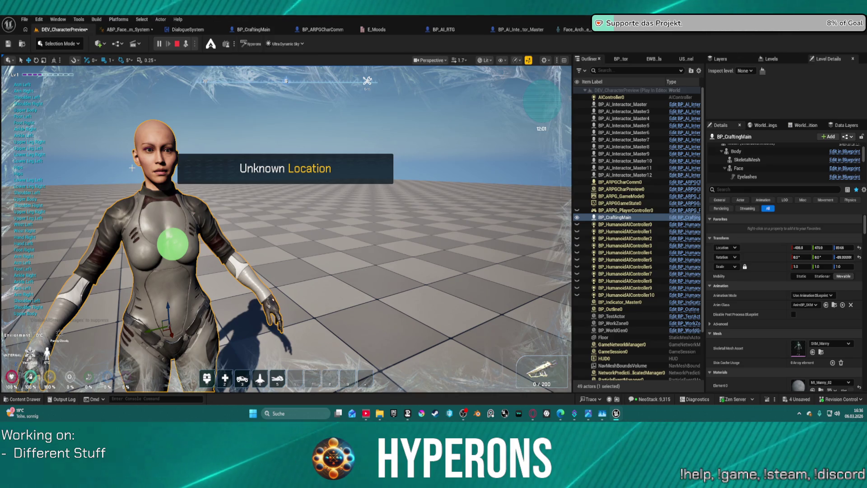
{"action": "key", "text": "Escape"}
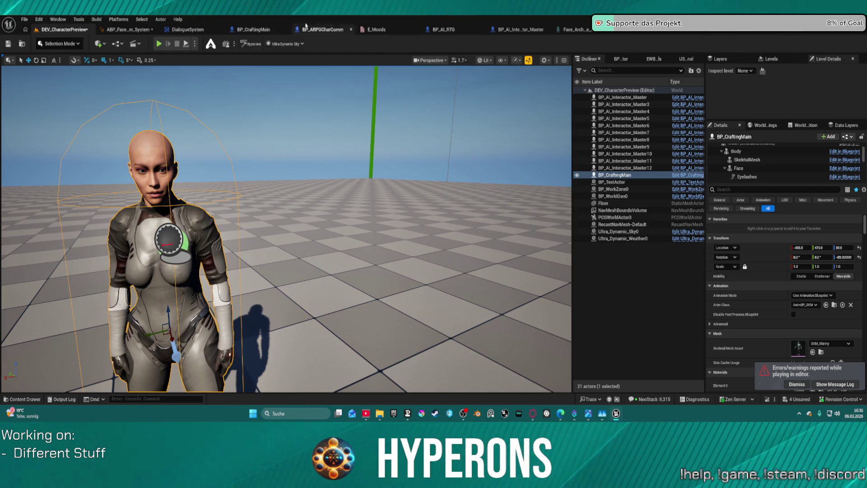
{"action": "left_click", "coordinate": [133, 30]}
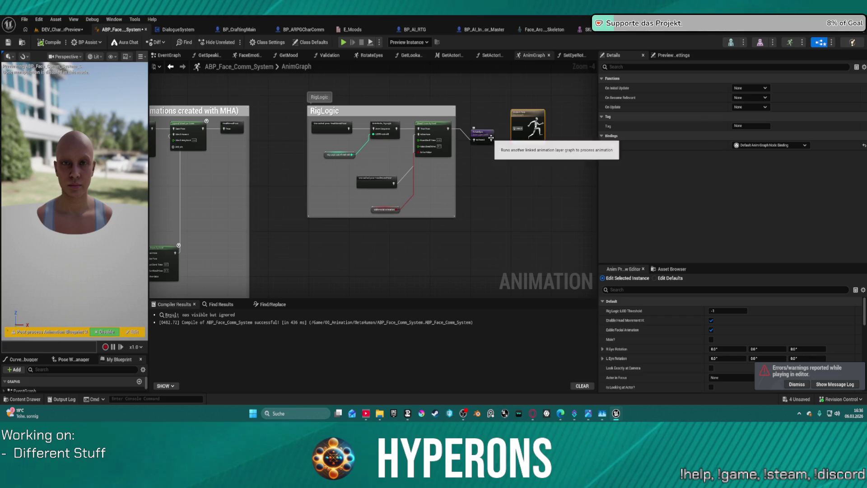
- Wire RotateEyes into Output Pose and rearrange the HeadMovedPose, DefaultSlot and blend nodes
{"action": "left_click_drag", "start_coordinate": [491, 140], "coordinate": [514, 130]}
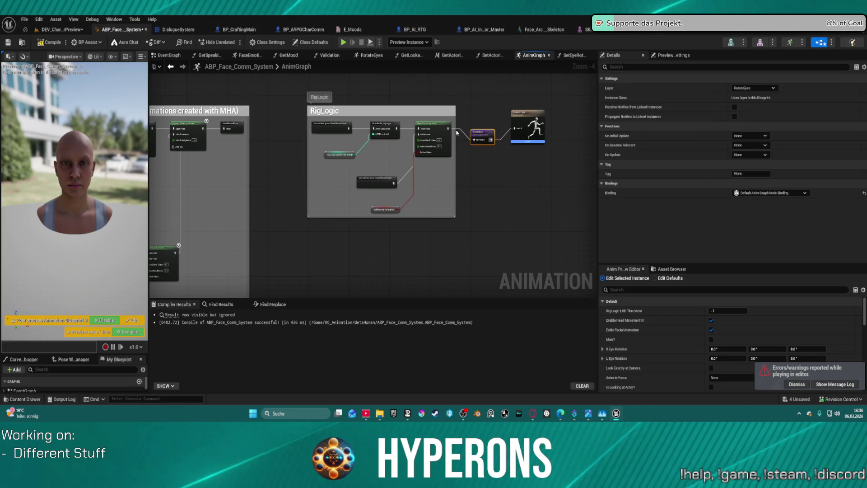
{"action": "scroll", "coordinate": [392, 138], "scroll_direction": "up", "scroll_amount": 5}
{"action": "mouse_move", "coordinate": [357, 219]}
{"action": "left_mouse_down"}
{"action": "mouse_move", "coordinate": [357, 177]}
{"action": "mouse_move", "coordinate": [345, 194]}
{"action": "left_mouse_up"}
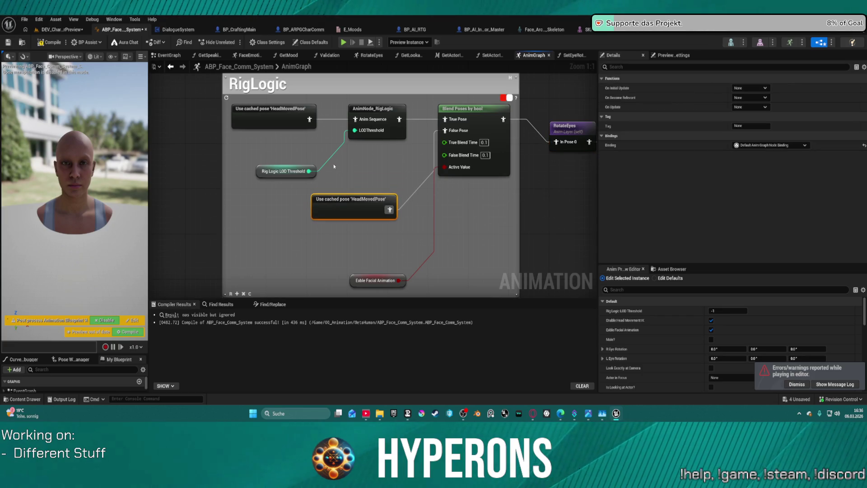
{"action": "mouse_move", "coordinate": [461, 123]}
{"action": "left_mouse_down"}
{"action": "mouse_move", "coordinate": [364, 150]}
{"action": "mouse_move", "coordinate": [281, 217]}
{"action": "mouse_move", "coordinate": [522, 108]}
{"action": "left_mouse_up"}
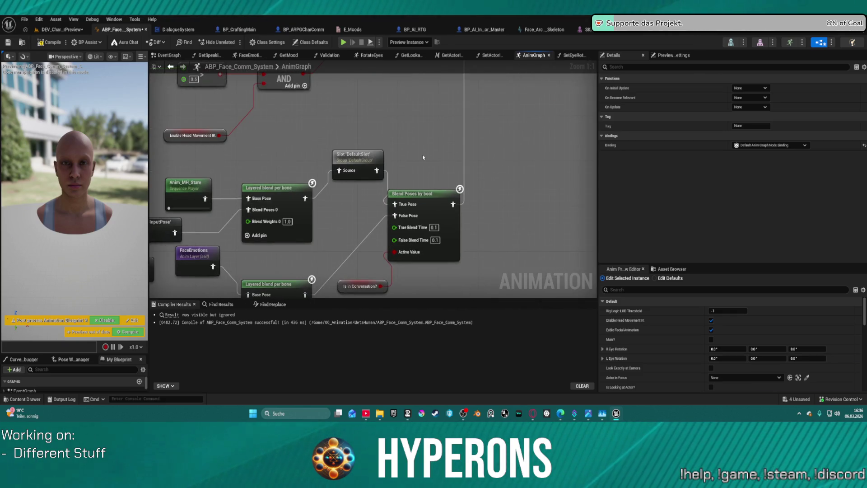
{"action": "mouse_move", "coordinate": [363, 158]}
{"action": "left_mouse_down"}
{"action": "mouse_move", "coordinate": [355, 194]}
{"action": "mouse_move", "coordinate": [353, 186]}
{"action": "mouse_move", "coordinate": [472, 105]}
{"action": "mouse_move", "coordinate": [368, 290]}
{"action": "mouse_move", "coordinate": [358, 285]}
{"action": "mouse_move", "coordinate": [368, 191]}
{"action": "left_mouse_up"}
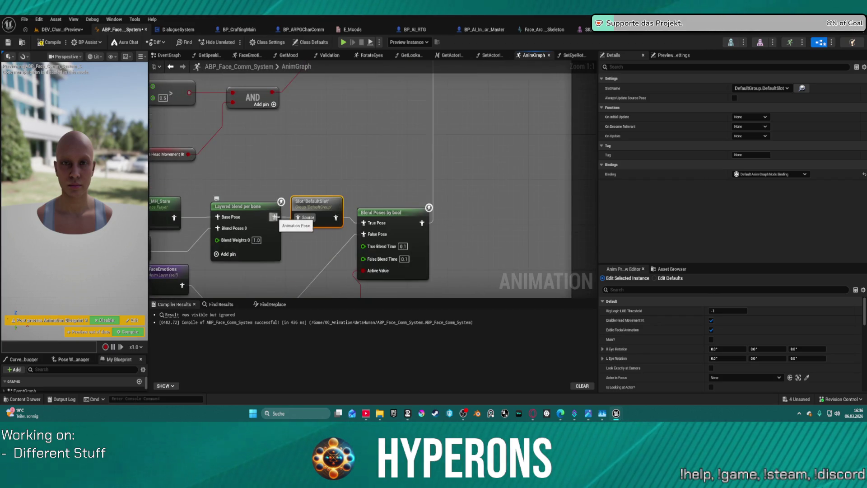
{"action": "left_click", "coordinate": [239, 207]}
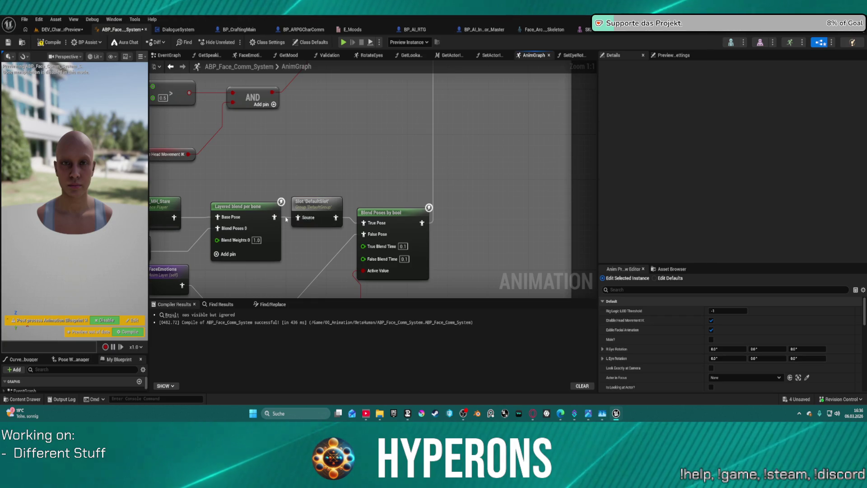
{"action": "left_click", "coordinate": [363, 221]}
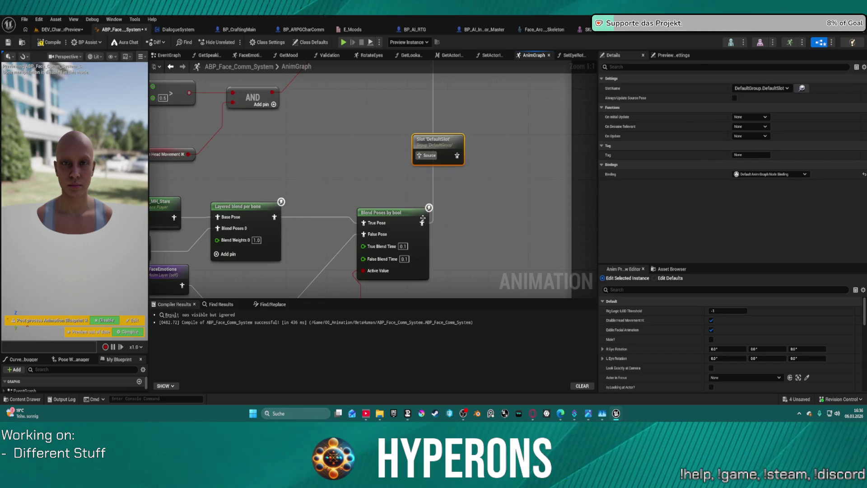
{"action": "mouse_move", "coordinate": [421, 222]}
{"action": "left_mouse_down"}
{"action": "mouse_move", "coordinate": [468, 163]}
{"action": "mouse_move", "coordinate": [424, 164]}
{"action": "mouse_move", "coordinate": [470, 90]}
{"action": "mouse_move", "coordinate": [427, 133]}
{"action": "left_mouse_up"}
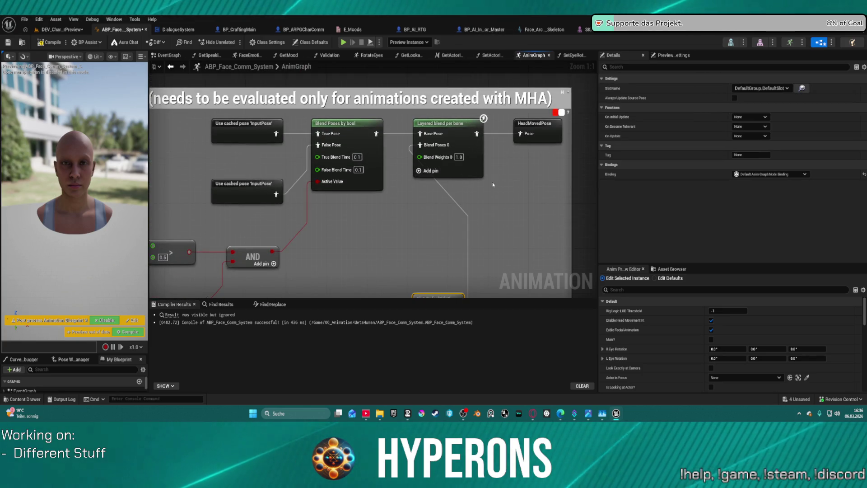
- Reposition the FaceEmotions node and delete the unused FaceMoods cached pose
{"action": "scroll", "coordinate": [408, 216], "scroll_direction": "down", "scroll_amount": 3}
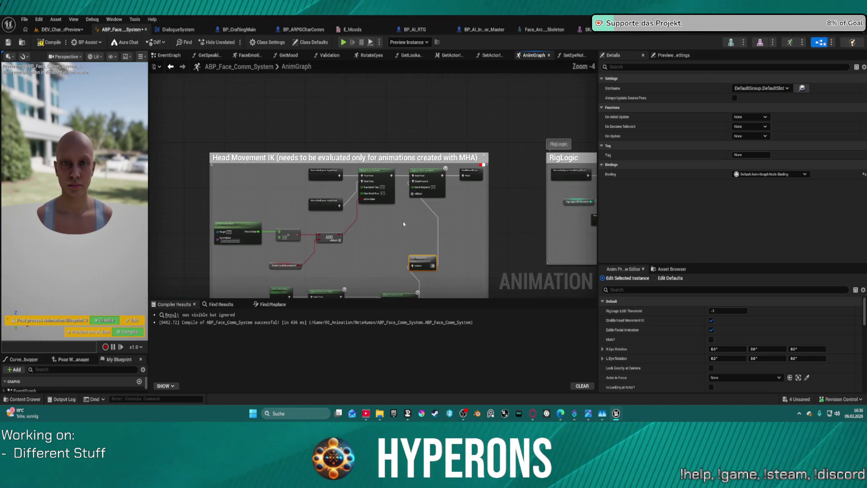
{"action": "left_click_drag", "start_coordinate": [393, 180], "coordinate": [155, 160]}
{"action": "scroll", "coordinate": [277, 116], "scroll_direction": "down", "scroll_amount": 3}
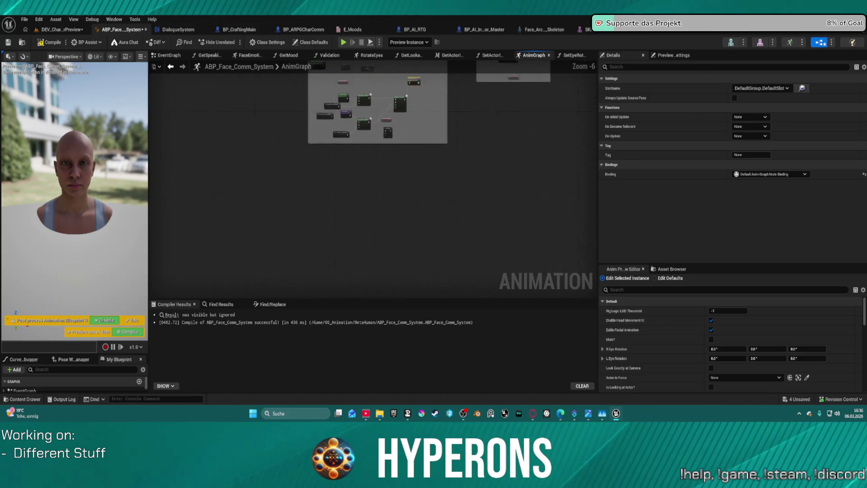
{"action": "scroll", "coordinate": [358, 121], "scroll_direction": "up", "scroll_amount": 6}
{"action": "mouse_move", "coordinate": [363, 271]}
{"action": "left_mouse_down"}
{"action": "mouse_move", "coordinate": [352, 167]}
{"action": "mouse_move", "coordinate": [344, 197]}
{"action": "left_mouse_up"}
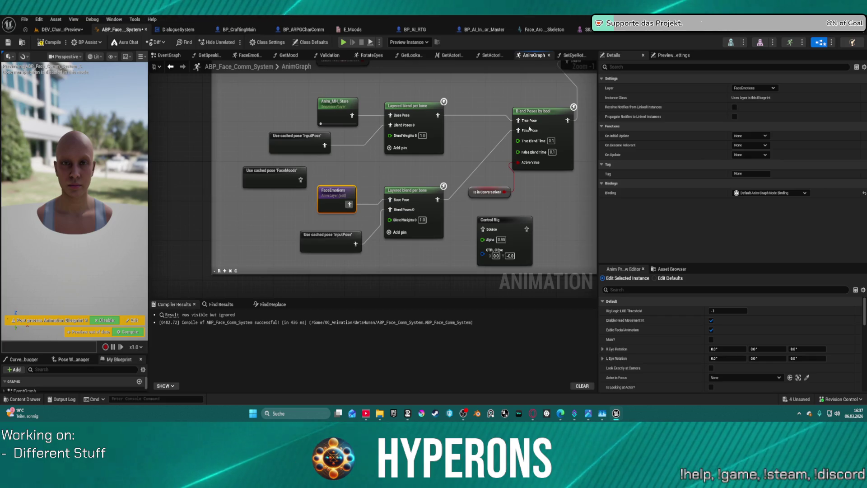
{"action": "left_click_drag", "start_coordinate": [543, 113], "coordinate": [501, 126]}
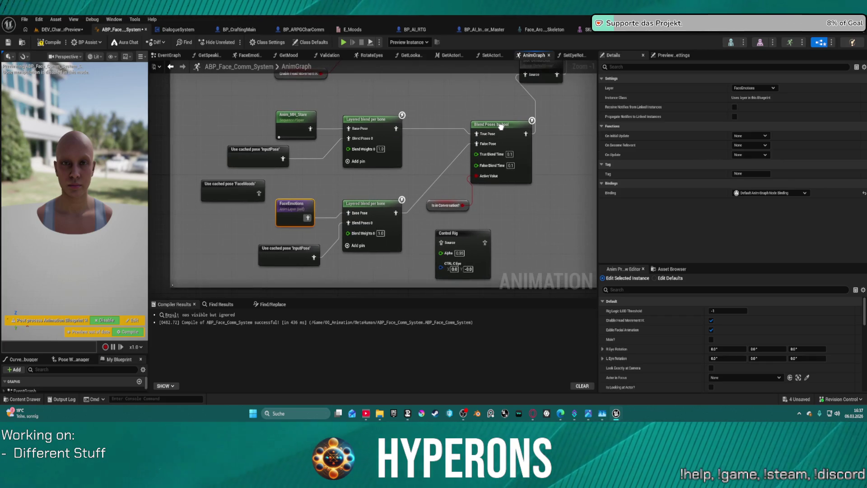
{"action": "left_click", "coordinate": [233, 189]}
{"action": "key", "text": "Delete"}
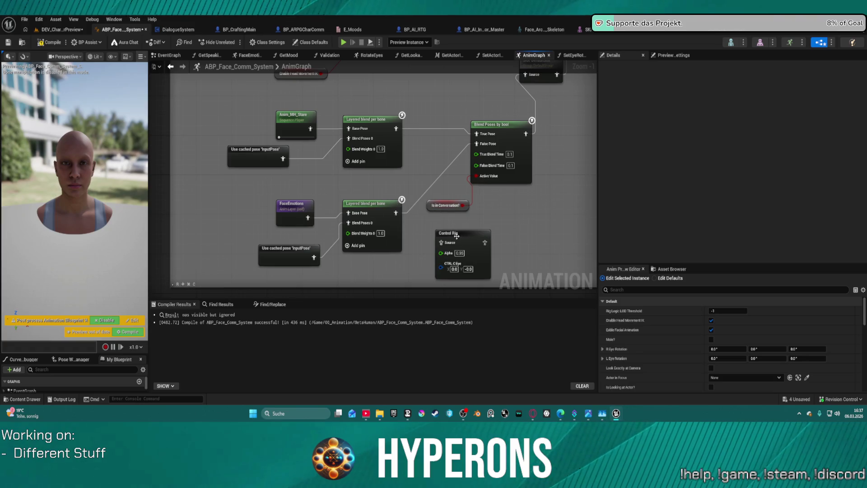
- Tidy the RigLogic section, moving Enable Facial Animation and the RotateEyes node into line
{"action": "left_click", "coordinate": [457, 236]}
{"action": "mouse_move", "coordinate": [520, 212]}
{"action": "left_mouse_down"}
{"action": "mouse_move", "coordinate": [519, 190]}
{"action": "mouse_move", "coordinate": [467, 221]}
{"action": "mouse_move", "coordinate": [376, 237]}
{"action": "left_mouse_up"}
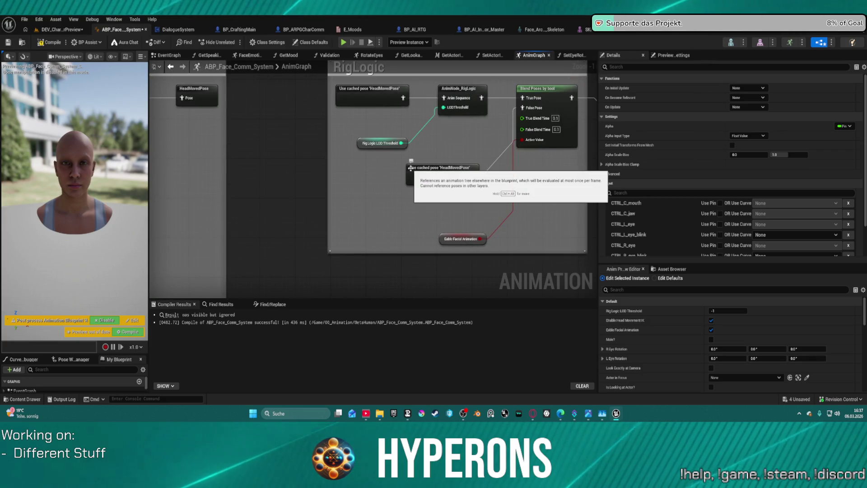
{"action": "left_click", "coordinate": [373, 93]}
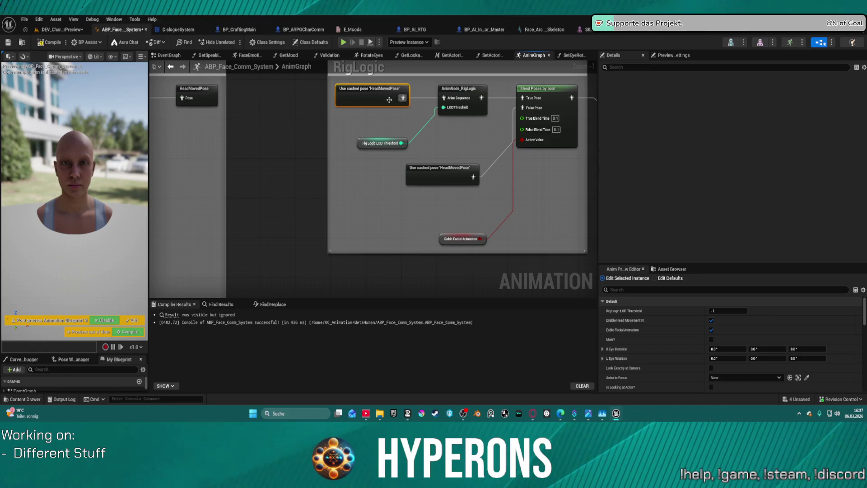
{"action": "mouse_move", "coordinate": [487, 137]}
{"action": "left_mouse_down"}
{"action": "mouse_move", "coordinate": [444, 160]}
{"action": "mouse_move", "coordinate": [354, 140]}
{"action": "mouse_move", "coordinate": [563, 136]}
{"action": "mouse_move", "coordinate": [368, 142]}
{"action": "left_mouse_up"}
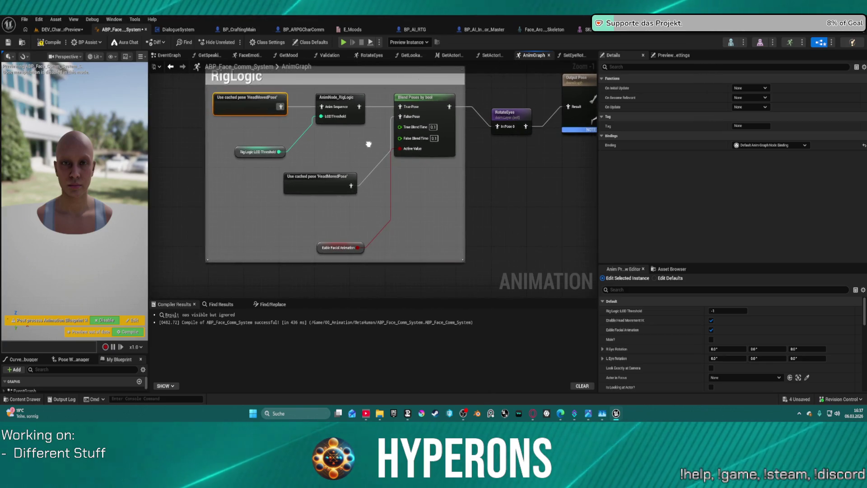
{"action": "left_click_drag", "start_coordinate": [327, 247], "coordinate": [336, 148]}
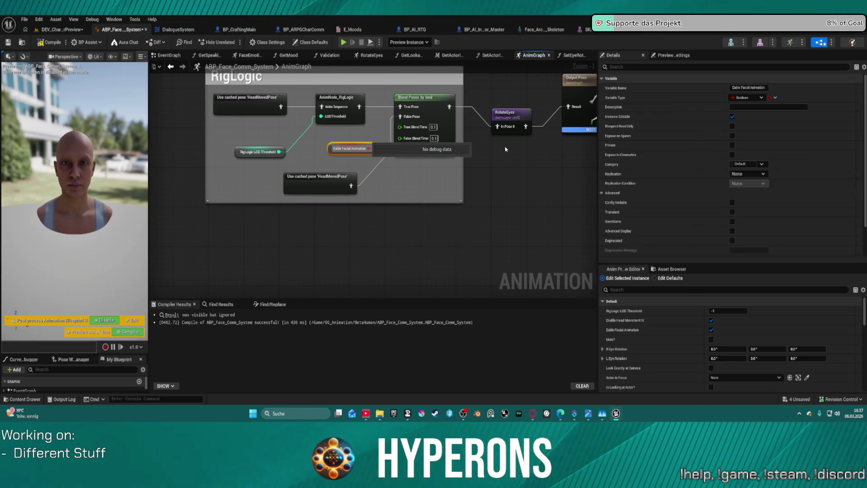
{"action": "scroll", "coordinate": [712, 194], "scroll_direction": "down", "scroll_amount": 3}
{"action": "mouse_move", "coordinate": [490, 180]}
{"action": "left_mouse_down"}
{"action": "mouse_move", "coordinate": [517, 168]}
{"action": "mouse_move", "coordinate": [480, 180]}
{"action": "left_mouse_up"}
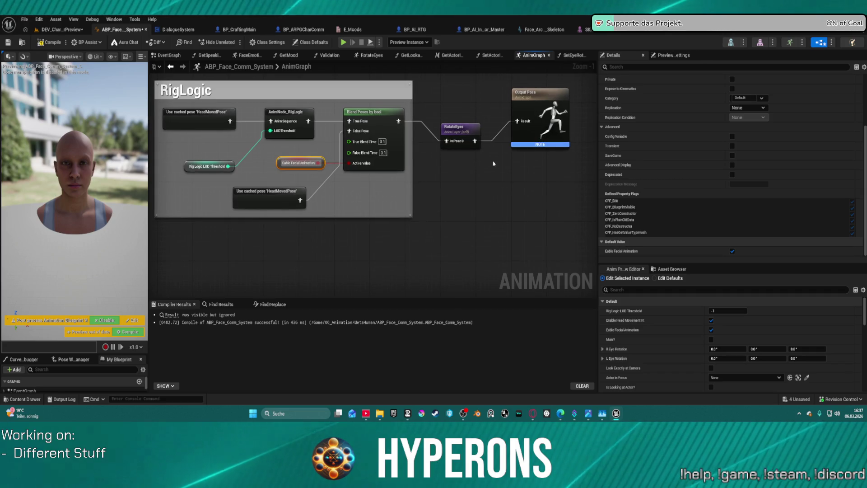
{"action": "left_click_drag", "start_coordinate": [457, 135], "coordinate": [452, 117]}
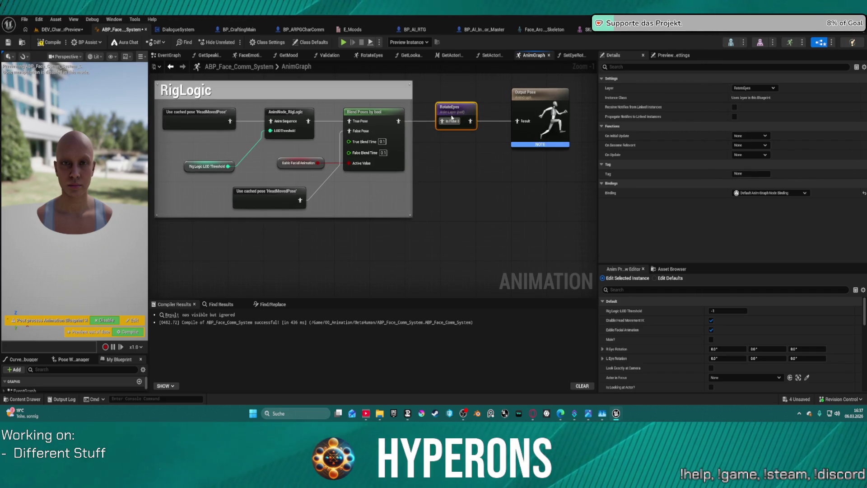
- Open the RotateEyes layer graph from the AnimGraph
{"action": "left_click", "coordinate": [302, 126]}
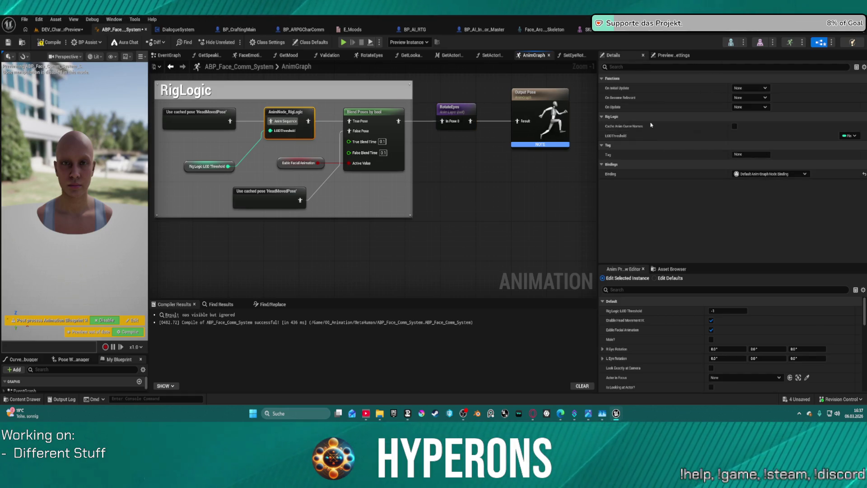
{"action": "left_click", "coordinate": [476, 121]}
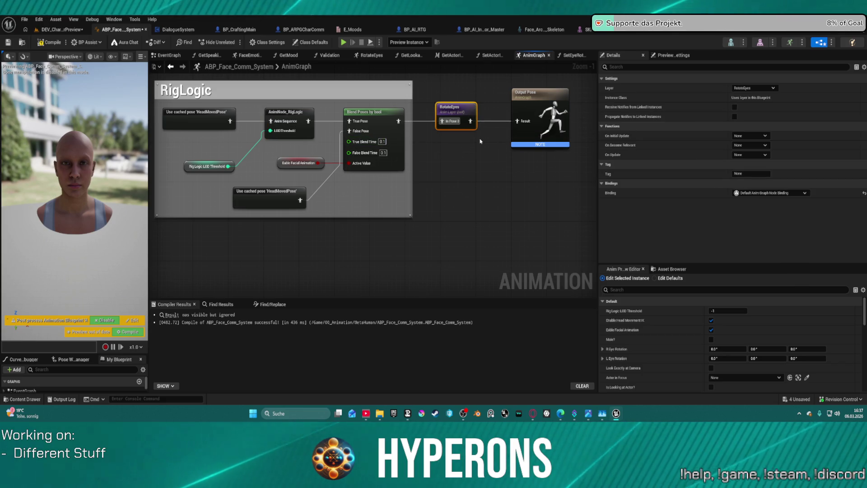
{"action": "double_click", "coordinate": [456, 120]}
{"action": "scroll", "coordinate": [458, 131], "scroll_direction": "down", "scroll_amount": 2}
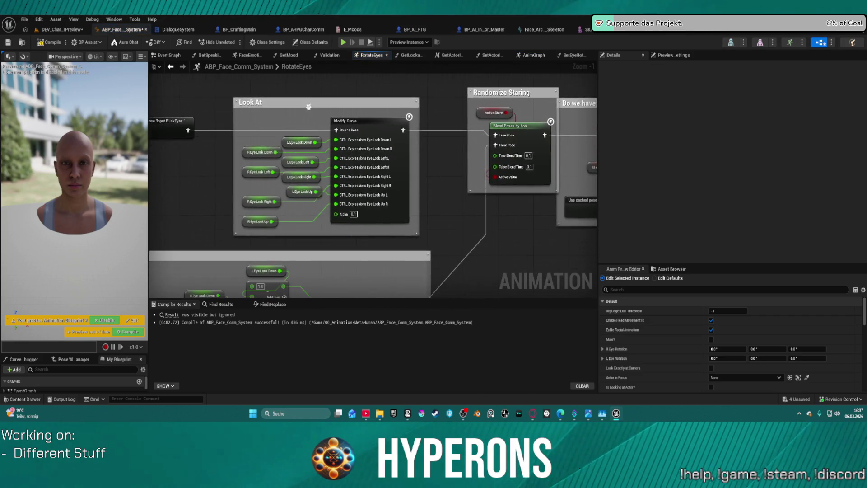
- Inspect the R Eye Look Down, L Eye Look Left and L Eye Look Down variables and the Look Away Modify Curve
{"action": "left_click", "coordinate": [382, 106]}
{"action": "mouse_move", "coordinate": [382, 106]}
{"action": "left_mouse_down"}
{"action": "mouse_move", "coordinate": [398, 68]}
{"action": "mouse_move", "coordinate": [465, 73]}
{"action": "left_mouse_up"}
{"action": "left_click", "coordinate": [336, 105]}
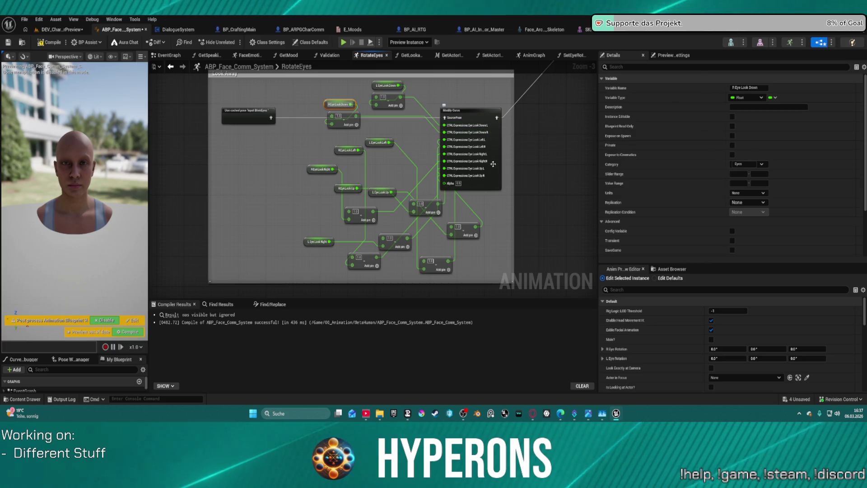
{"action": "left_click", "coordinate": [378, 142]}
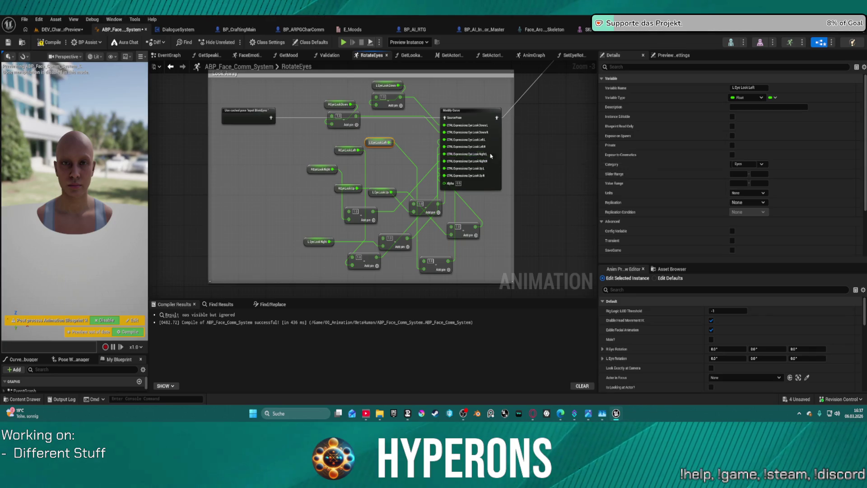
{"action": "left_click", "coordinate": [380, 87]}
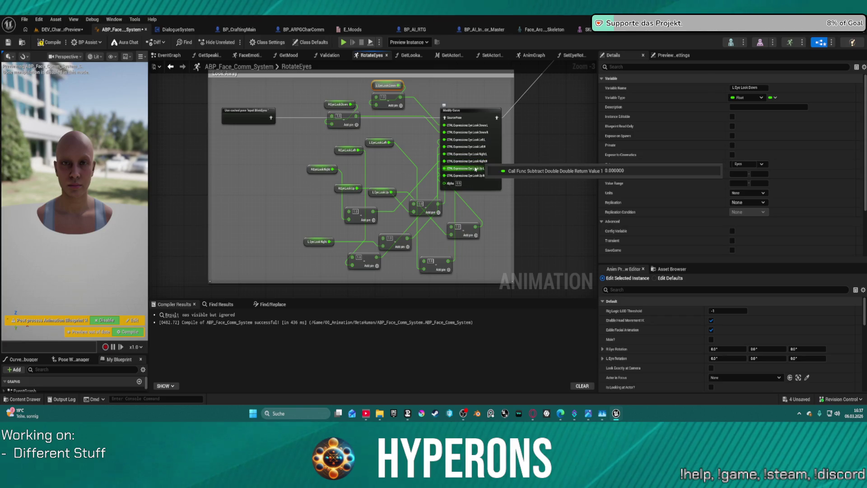
{"action": "left_click", "coordinate": [493, 149]}
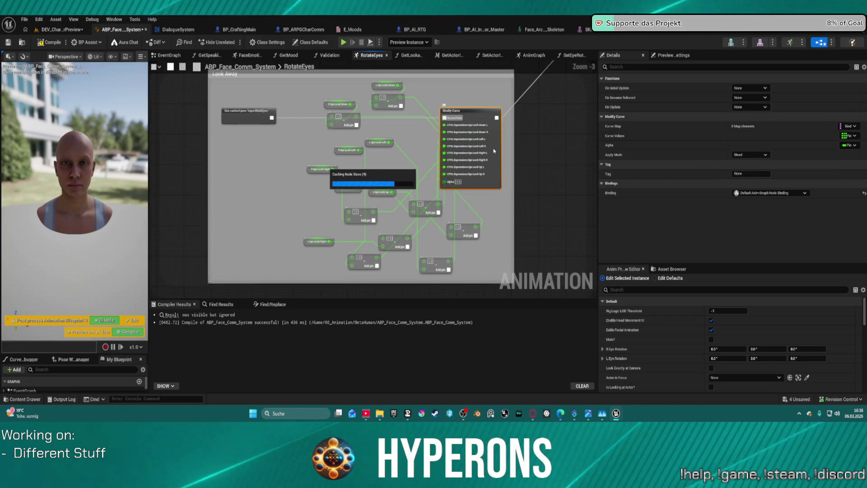
{"action": "scroll", "coordinate": [492, 149], "scroll_direction": "down", "scroll_amount": 3}
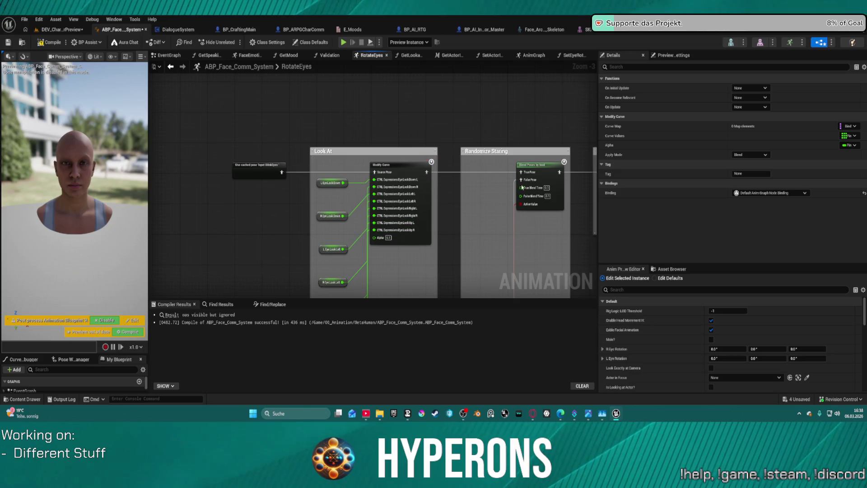
{"action": "scroll", "coordinate": [493, 82], "scroll_direction": "up", "scroll_amount": 3}
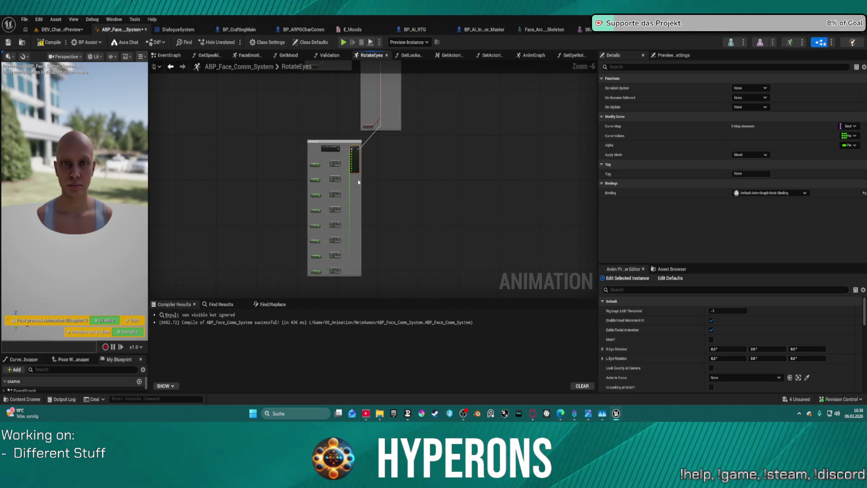
{"action": "scroll", "coordinate": [343, 177], "scroll_direction": "up", "scroll_amount": 2}
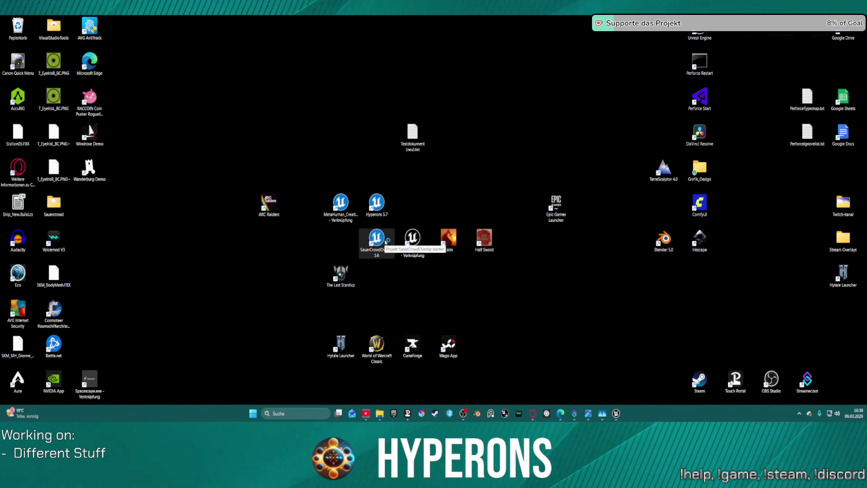
- Launch the SauerCrowdOverlay 5.6 project shortcut and restore the ABP_Face_Comm_System editor
{"action": "double_click", "coordinate": [385, 243]}
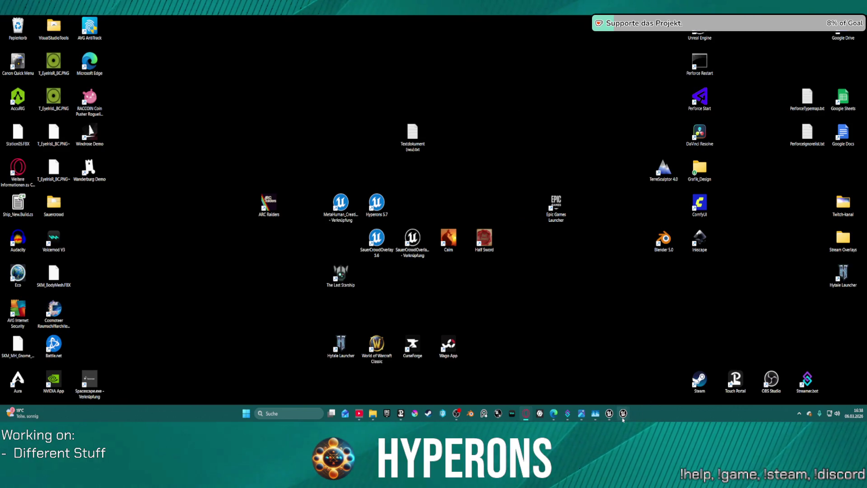
{"action": "mouse_move", "coordinate": [624, 419]}
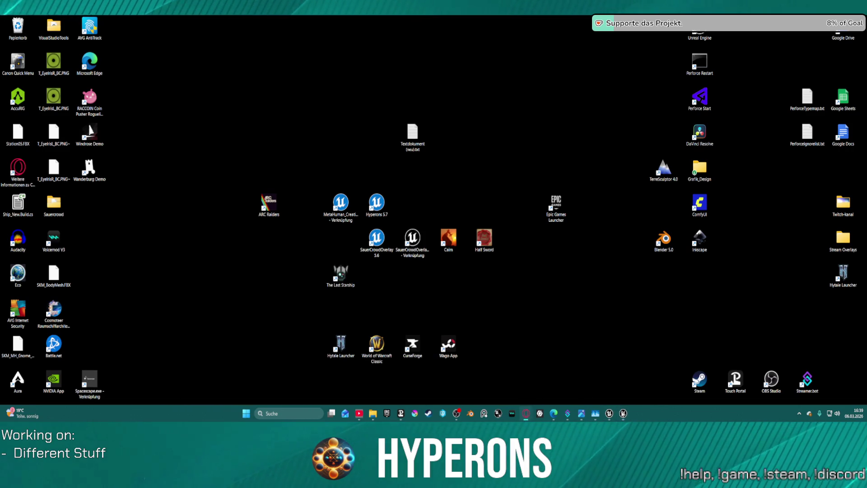
{"action": "left_click", "coordinate": [610, 413]}
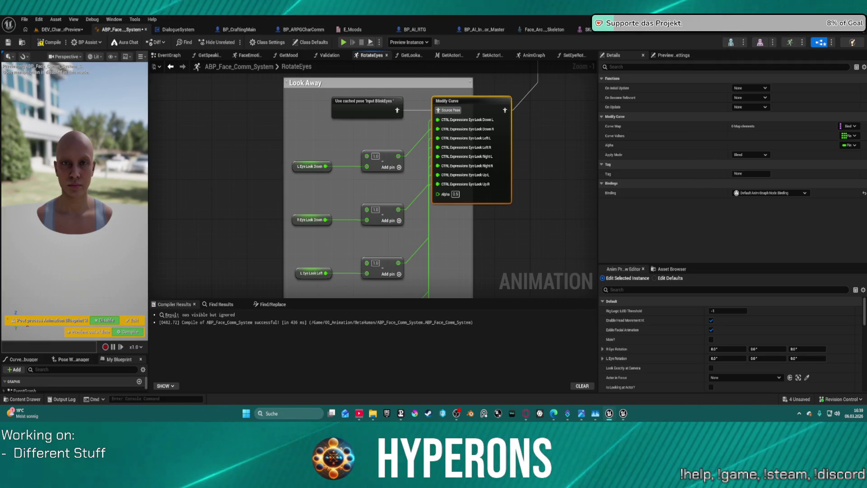
- Bring up BP_ARPG_GameMode's EventGraph in the other Unreal Editor window
{"action": "left_click", "coordinate": [623, 414]}
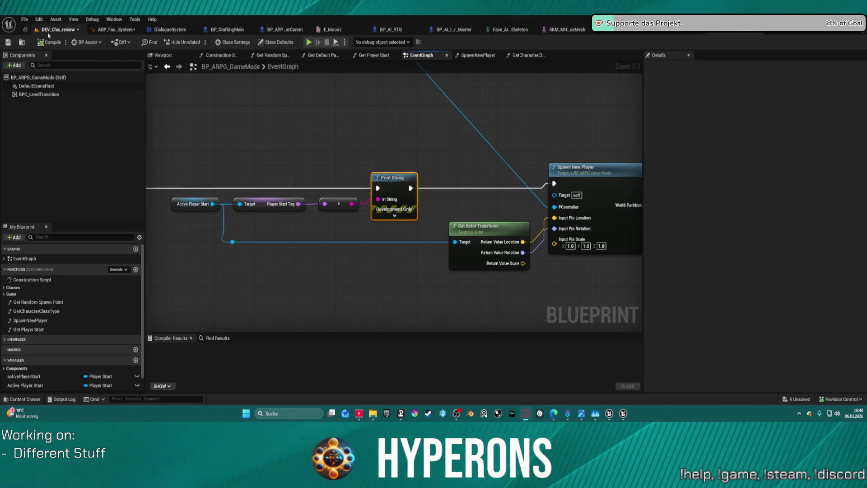
- Go from the level to ABP_Face_Comm_System's RotateEyes graph and open its SetEyeRotation function
{"action": "left_click", "coordinate": [48, 35]}
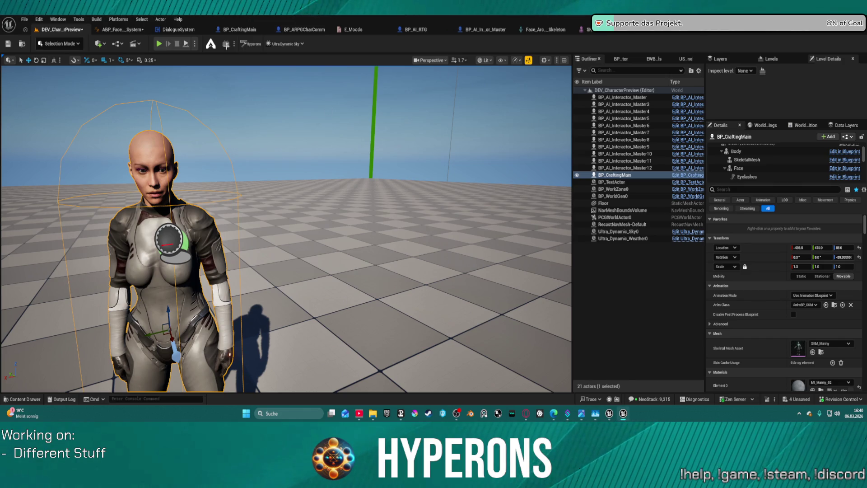
{"action": "left_click", "coordinate": [122, 29]}
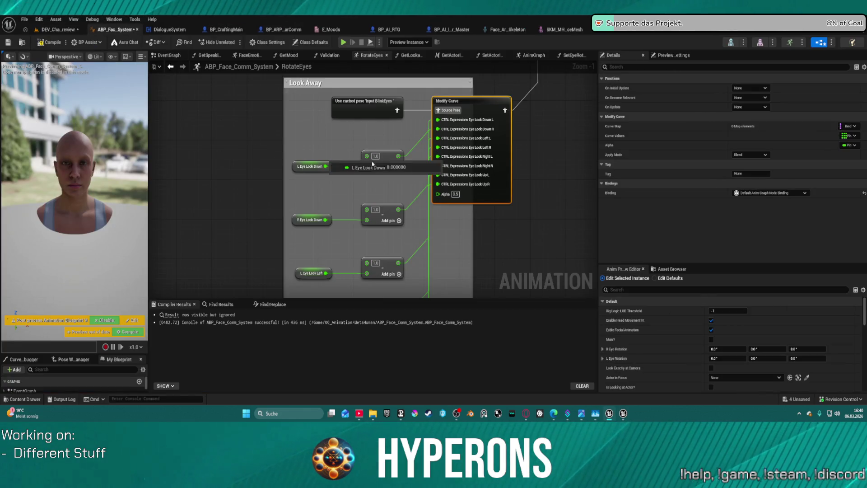
{"action": "scroll", "coordinate": [387, 173], "scroll_direction": "down", "scroll_amount": 5}
{"action": "scroll", "coordinate": [387, 172], "scroll_direction": "up", "scroll_amount": 3}
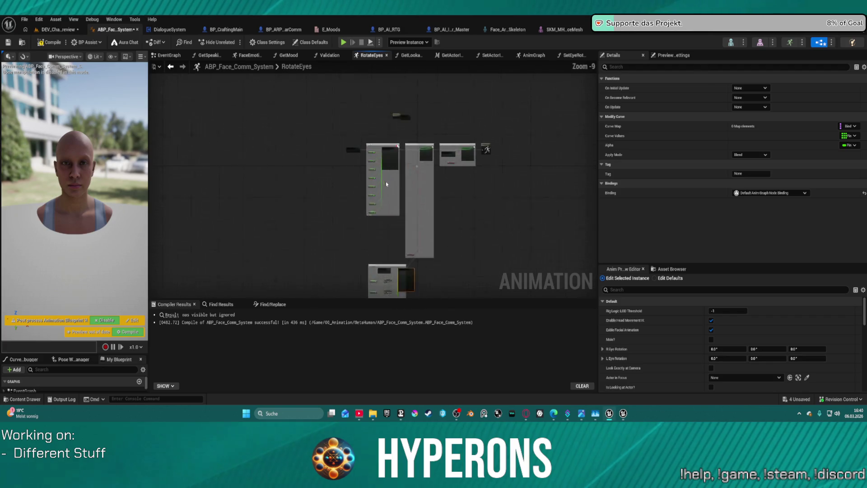
{"action": "scroll", "coordinate": [396, 135], "scroll_direction": "up", "scroll_amount": 2}
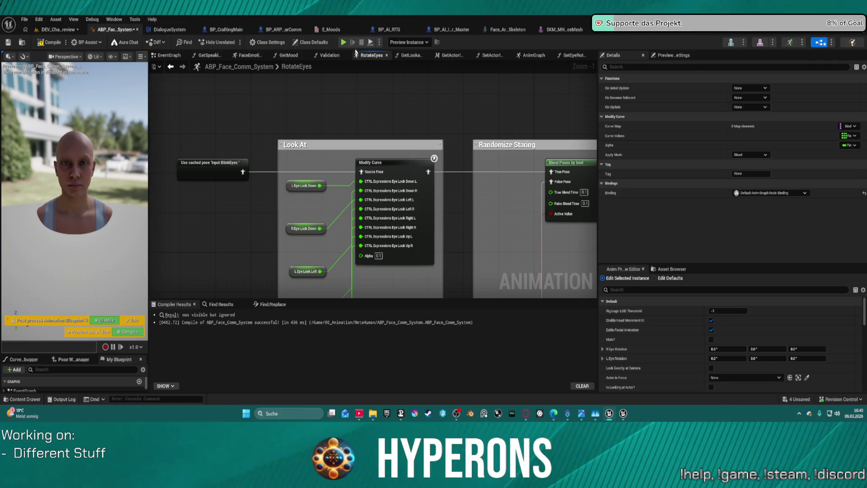
{"action": "left_click", "coordinate": [571, 55]}
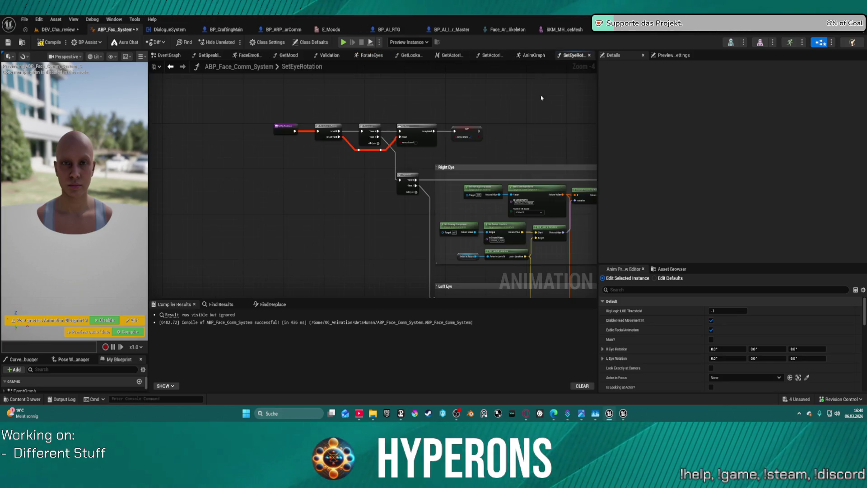
- Set the Right Eye Get Socket Transform's socket name to FACIAL_C_Forehead
{"action": "scroll", "coordinate": [355, 162], "scroll_direction": "up", "scroll_amount": 4}
{"action": "left_click_drag", "start_coordinate": [406, 165], "coordinate": [95, 174]}
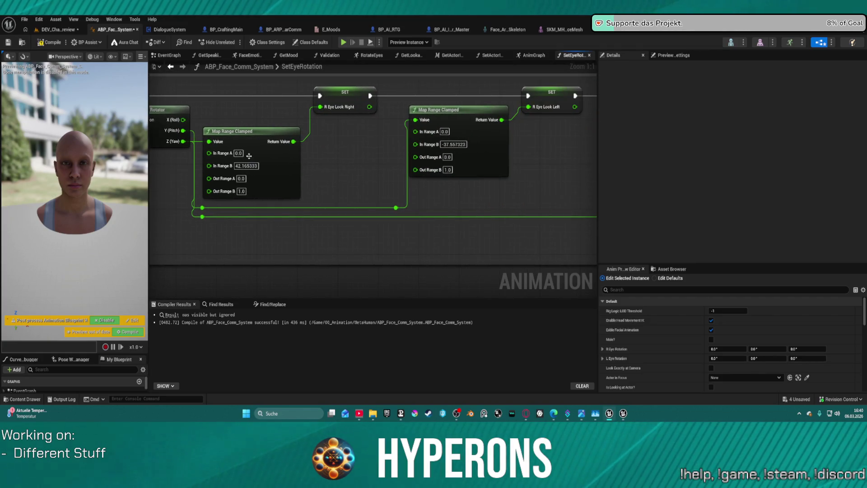
{"action": "mouse_move", "coordinate": [538, 182]}
{"action": "left_mouse_down"}
{"action": "mouse_move", "coordinate": [359, 189]}
{"action": "mouse_move", "coordinate": [207, 163]}
{"action": "mouse_move", "coordinate": [97, 158]}
{"action": "mouse_move", "coordinate": [91, 166]}
{"action": "mouse_move", "coordinate": [137, 148]}
{"action": "left_mouse_up"}
{"action": "mouse_move", "coordinate": [361, 271]}
{"action": "left_mouse_down"}
{"action": "mouse_move", "coordinate": [350, 149]}
{"action": "mouse_move", "coordinate": [323, 59]}
{"action": "mouse_move", "coordinate": [469, 59]}
{"action": "left_mouse_up"}
{"action": "left_click_drag", "start_coordinate": [452, 135], "coordinate": [268, 150]}
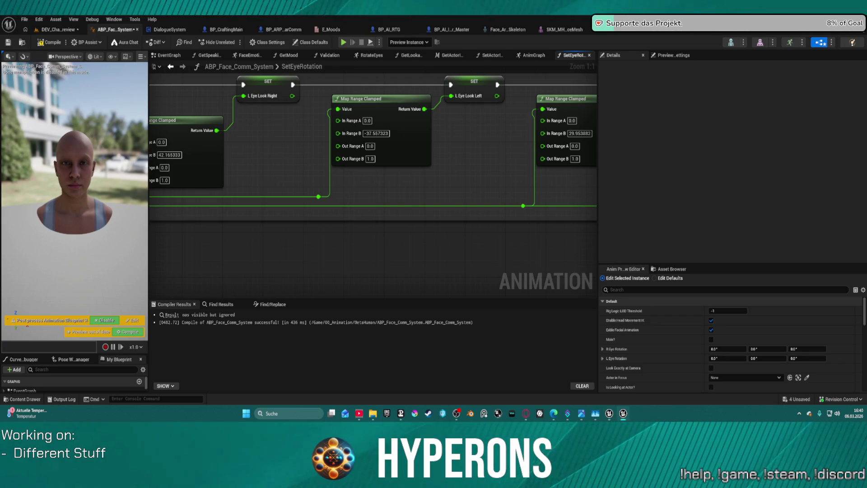
{"action": "left_click_drag", "start_coordinate": [291, 151], "coordinate": [548, 135]}
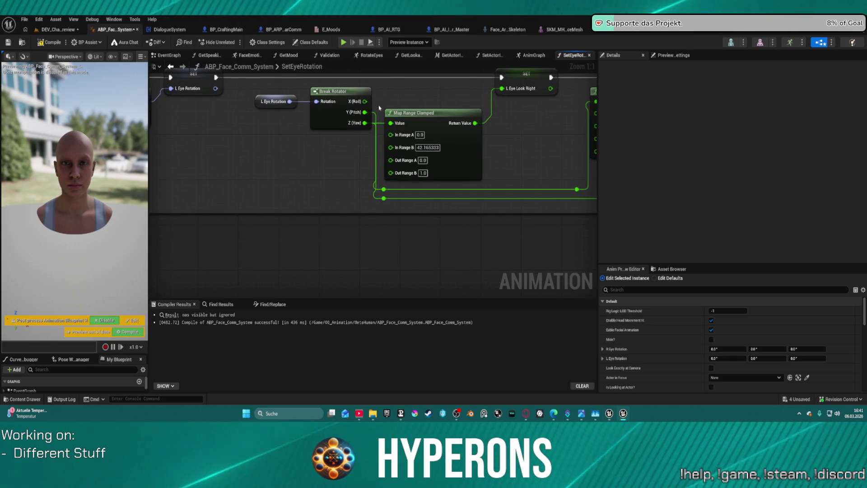
{"action": "scroll", "coordinate": [310, 183], "scroll_direction": "down", "scroll_amount": 5}
{"action": "left_click_drag", "start_coordinate": [310, 184], "coordinate": [481, 191]}
{"action": "scroll", "coordinate": [214, 155], "scroll_direction": "up", "scroll_amount": 4}
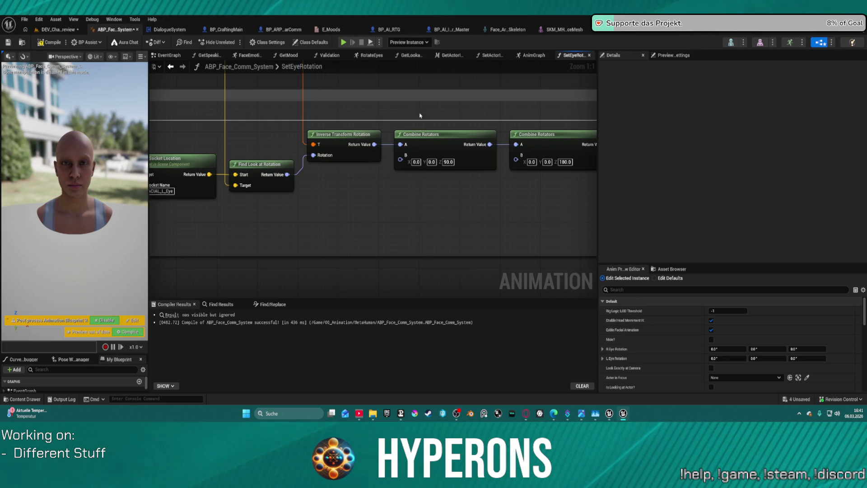
{"action": "mouse_move", "coordinate": [441, 204]}
{"action": "left_mouse_down"}
{"action": "mouse_move", "coordinate": [614, 218]}
{"action": "mouse_move", "coordinate": [636, 232]}
{"action": "mouse_move", "coordinate": [629, 272]}
{"action": "left_mouse_up"}
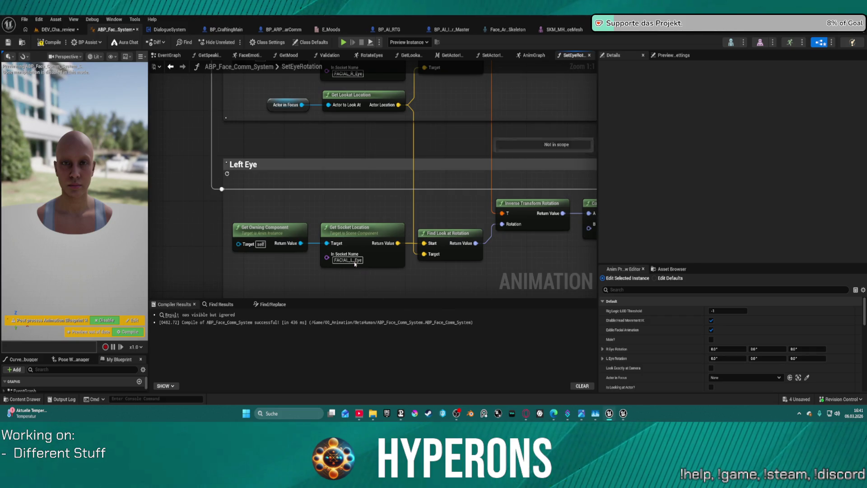
{"action": "mouse_move", "coordinate": [367, 143]}
{"action": "left_mouse_down"}
{"action": "mouse_move", "coordinate": [359, 221]}
{"action": "mouse_move", "coordinate": [354, 127]}
{"action": "mouse_move", "coordinate": [320, 290]}
{"action": "left_mouse_up"}
{"action": "left_click", "coordinate": [357, 147]}
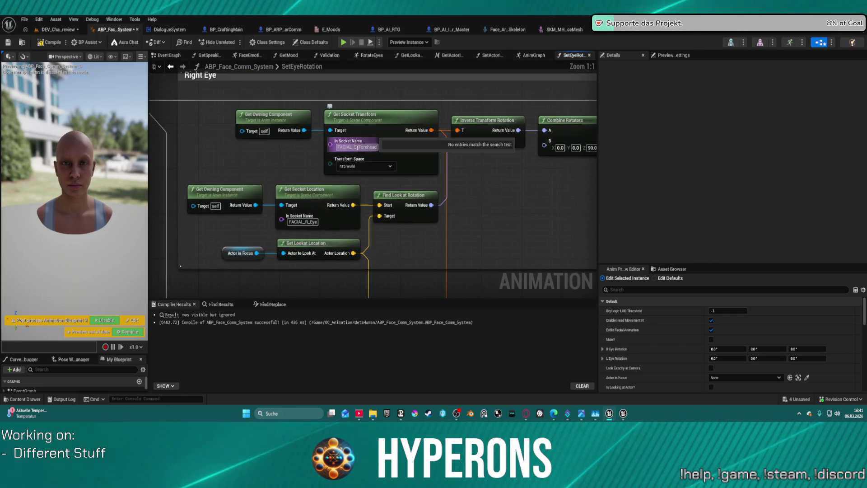
{"action": "key", "text": "Return"}
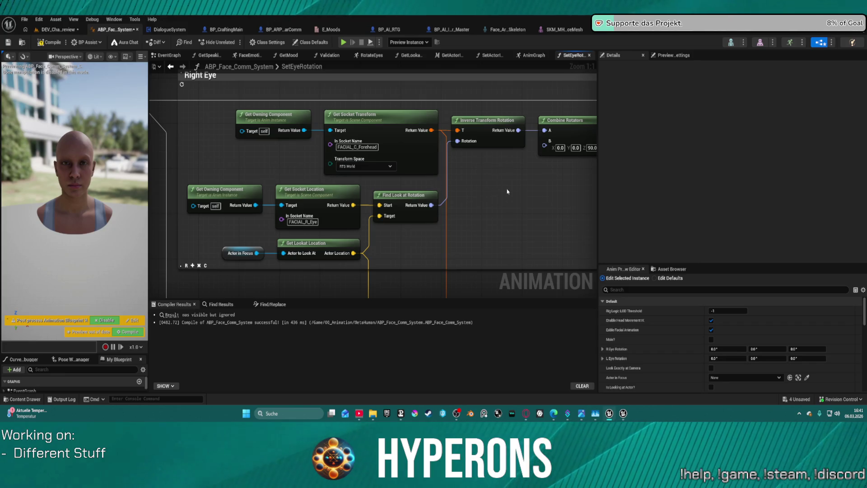
- Review the Right Eye and Left Eye sections together, then return to the level editor
{"action": "scroll", "coordinate": [325, 172], "scroll_direction": "down", "scroll_amount": 5}
{"action": "mouse_move", "coordinate": [407, 180]}
{"action": "left_mouse_down"}
{"action": "mouse_move", "coordinate": [593, 179]}
{"action": "mouse_move", "coordinate": [500, 168]}
{"action": "left_mouse_up"}
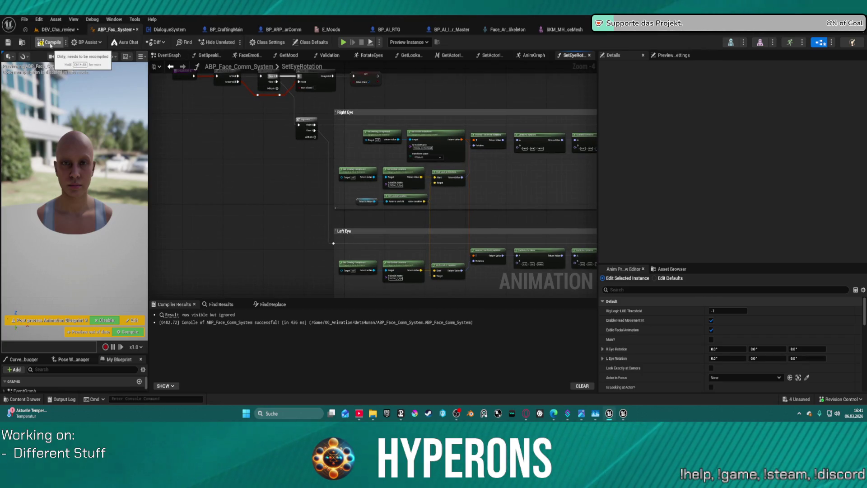
{"action": "left_click", "coordinate": [58, 30]}
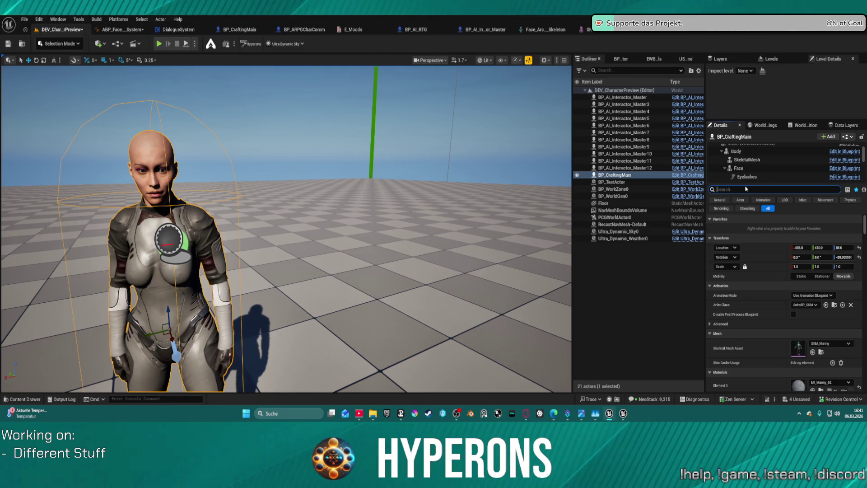
- Pick BP_TestActor from the viewport as BP_CraftingMain's Player Ref and save the level
{"action": "type", "text": "play"}
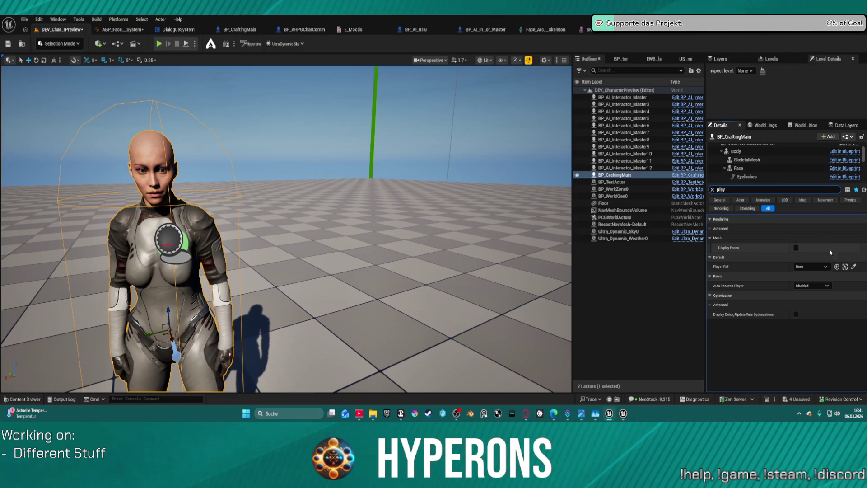
{"action": "left_click", "coordinate": [838, 267]}
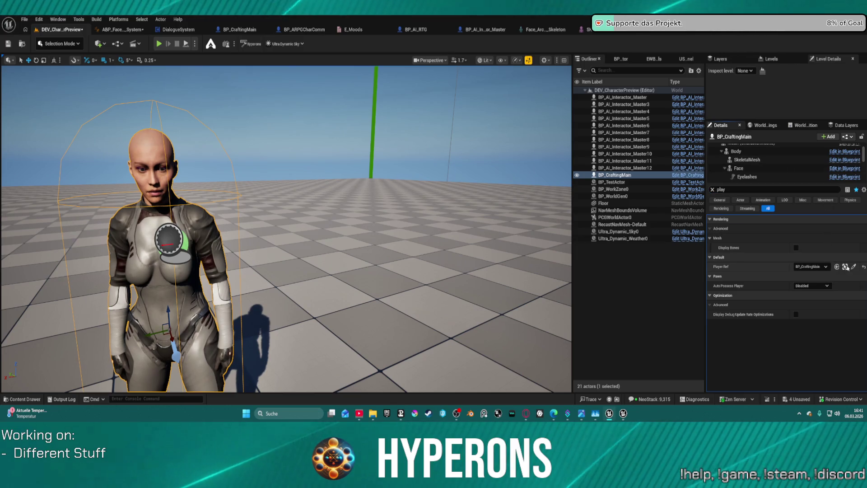
{"action": "left_click", "coordinate": [853, 267]}
{"action": "left_click", "coordinate": [186, 240]}
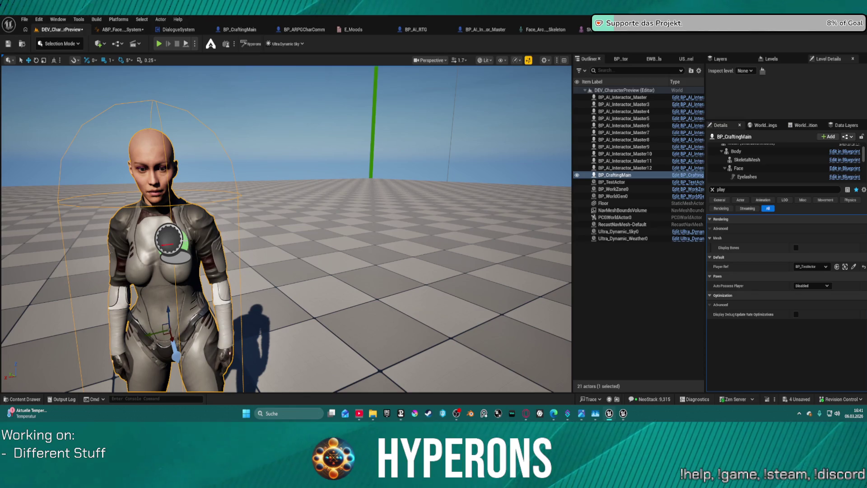
{"action": "left_click", "coordinate": [8, 44]}
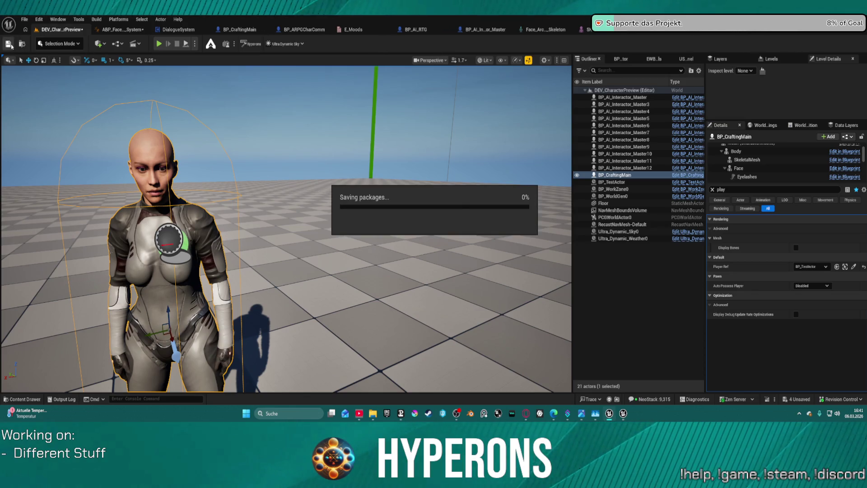
- Select the BP_TestActor sphere and frame it with the MetaHuman in the viewport
{"action": "mouse_move", "coordinate": [267, 205]}
{"action": "left_mouse_down"}
{"action": "mouse_move", "coordinate": [290, 267]}
{"action": "mouse_move", "coordinate": [267, 198]}
{"action": "mouse_move", "coordinate": [280, 244]}
{"action": "mouse_move", "coordinate": [461, 202]}
{"action": "left_mouse_up"}
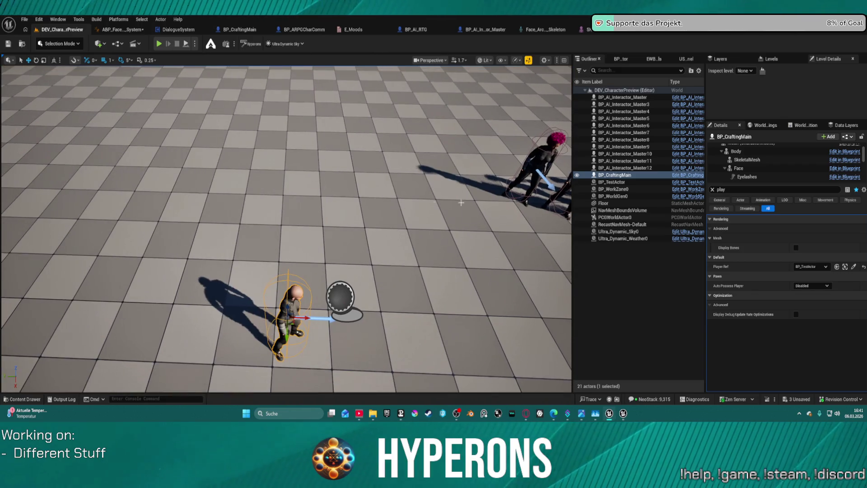
{"action": "left_click", "coordinate": [341, 297]}
{"action": "mouse_move", "coordinate": [341, 297]}
{"action": "left_mouse_down"}
{"action": "mouse_move", "coordinate": [406, 289]}
{"action": "mouse_move", "coordinate": [380, 244]}
{"action": "mouse_move", "coordinate": [407, 240]}
{"action": "mouse_move", "coordinate": [389, 263]}
{"action": "left_mouse_up"}
{"action": "left_click_drag", "start_coordinate": [260, 280], "coordinate": [204, 79]}
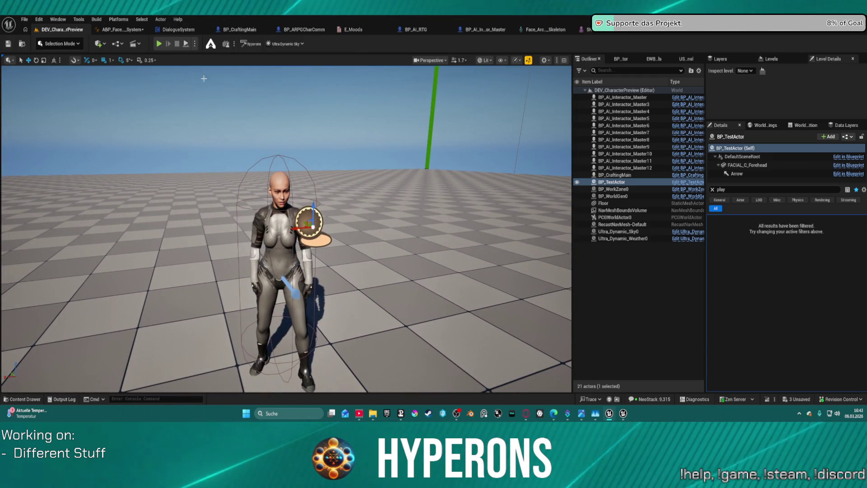
- Set the World Settings GameMode Override to FunctionalTestGameMode and save the level
{"action": "left_click", "coordinate": [766, 125]}
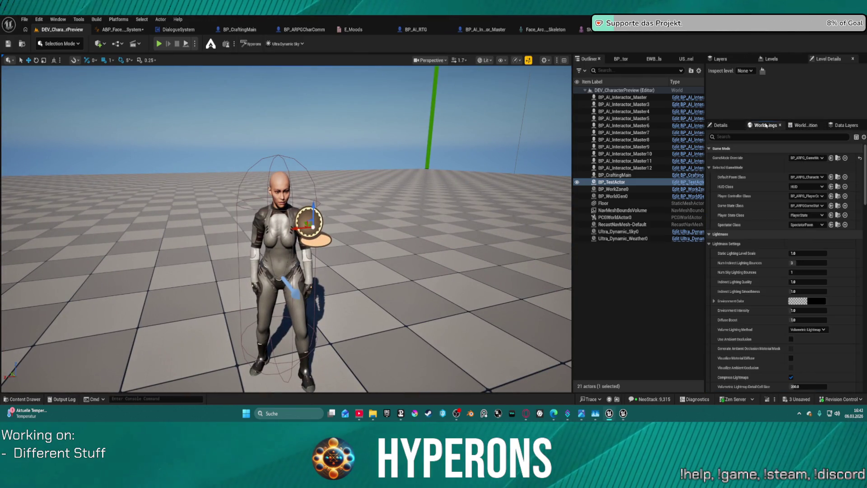
{"action": "left_click", "coordinate": [807, 158]}
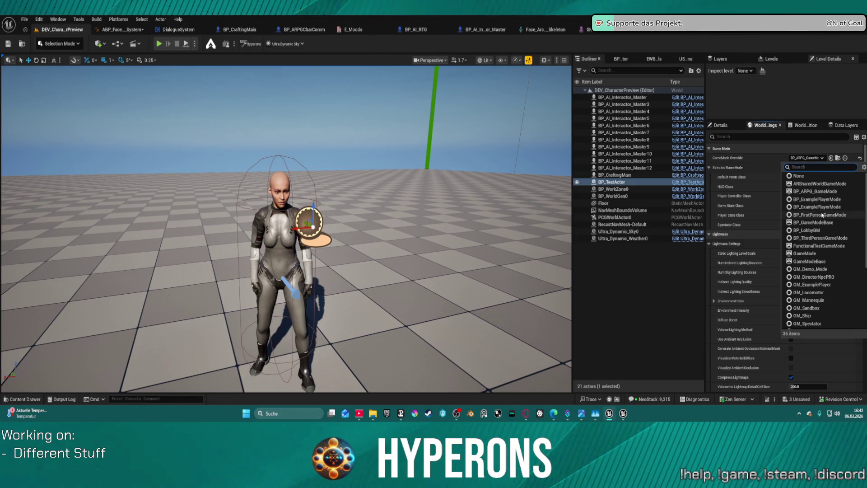
{"action": "left_click", "coordinate": [827, 246]}
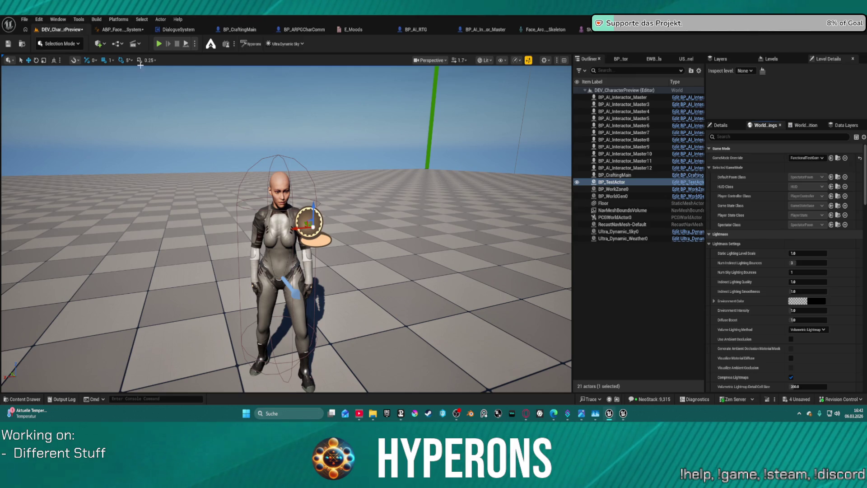
{"action": "left_click", "coordinate": [8, 45]}
- Start a play-in-editor session, fly in, and select the green look-at sphere
{"action": "key", "text": "alt+s"}
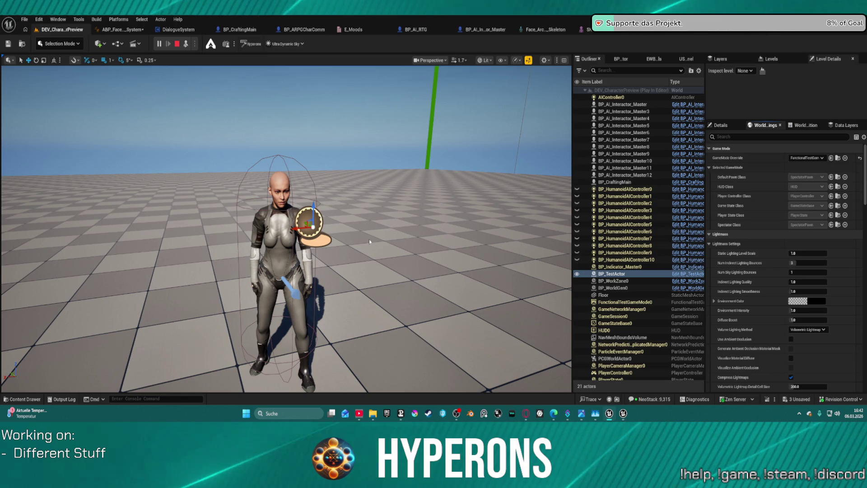
{"action": "right_click", "coordinate": [389, 244]}
{"action": "left_click", "coordinate": [382, 247]}
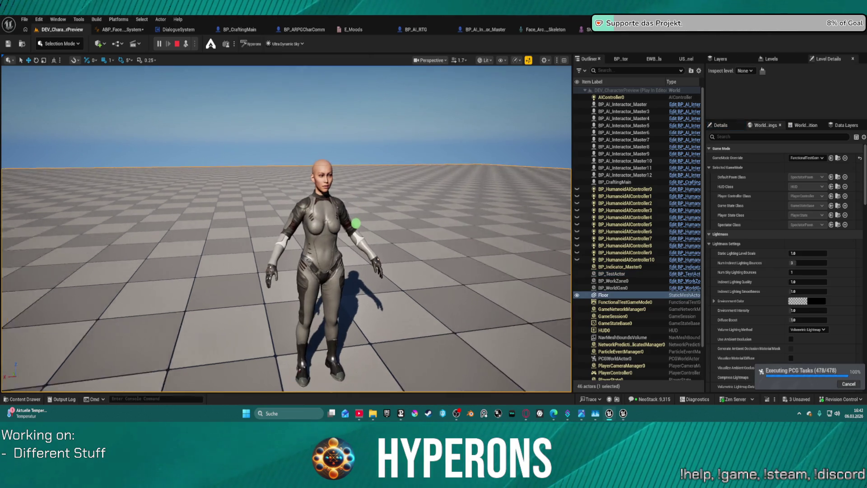
{"action": "key", "text": "w"}
{"action": "scroll", "coordinate": [287, 229], "scroll_direction": "down", "scroll_amount": 2}
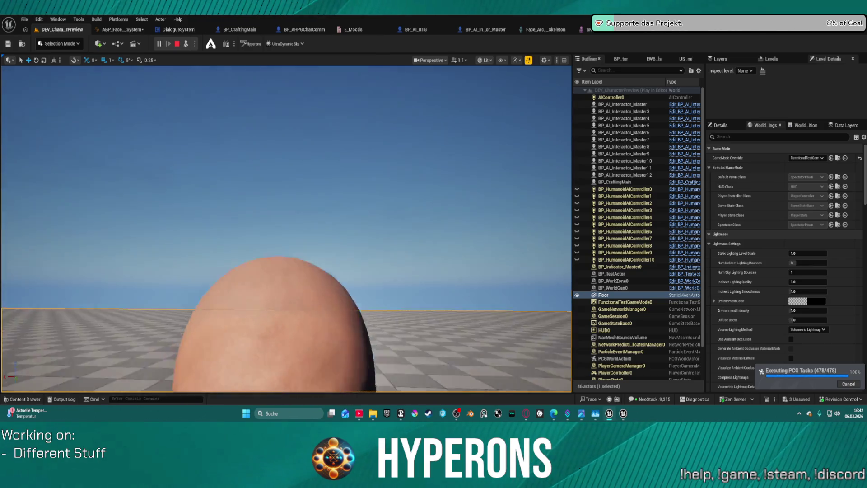
{"action": "scroll", "coordinate": [287, 229], "scroll_direction": "up", "scroll_amount": 1}
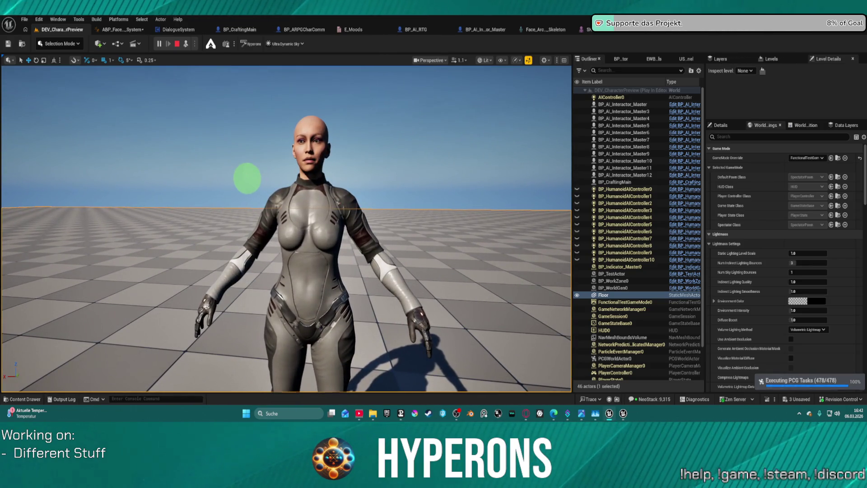
{"action": "left_click", "coordinate": [247, 178]}
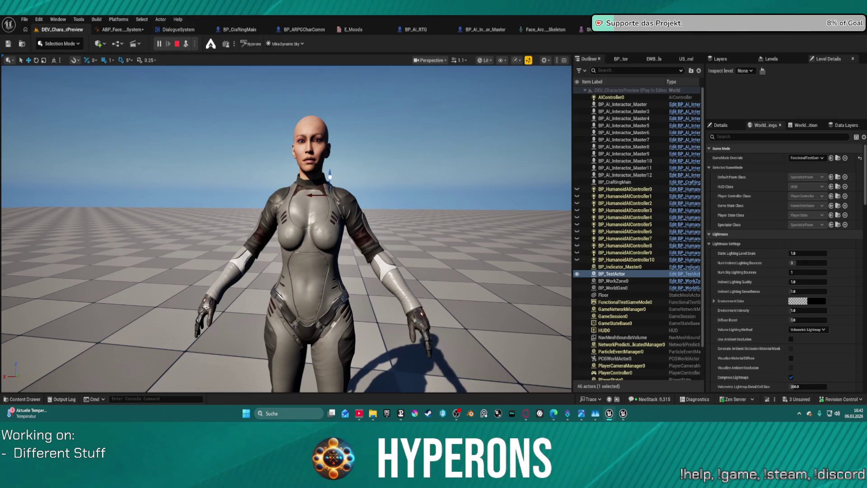
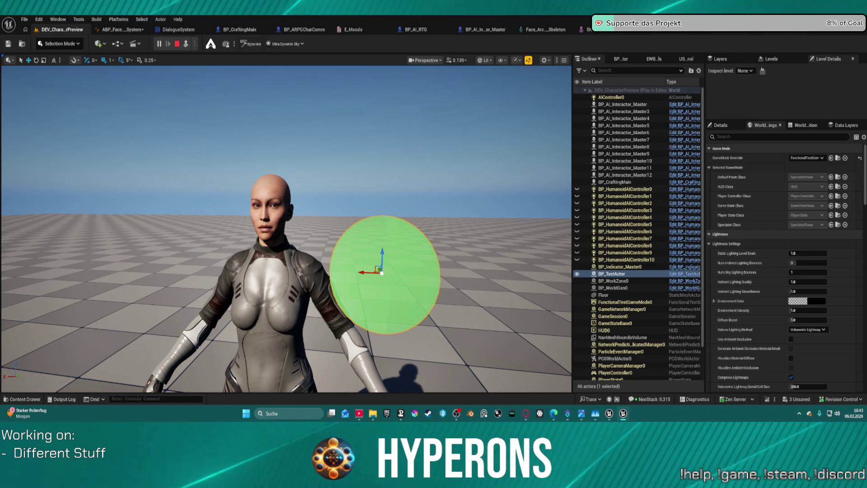
- Stop the simulation and show the EventGraph, where the update event calls Validation then SetEyeRotation
{"action": "key", "text": "alt+Tab"}
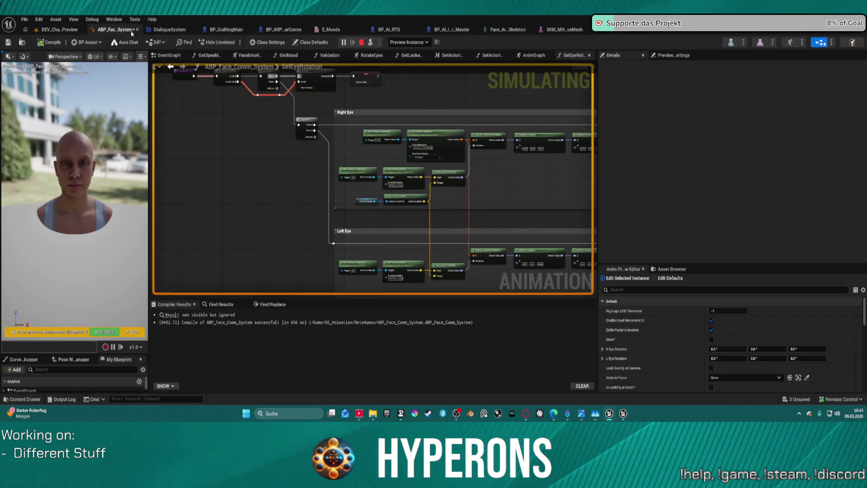
{"action": "scroll", "coordinate": [376, 151], "scroll_direction": "up", "scroll_amount": 4}
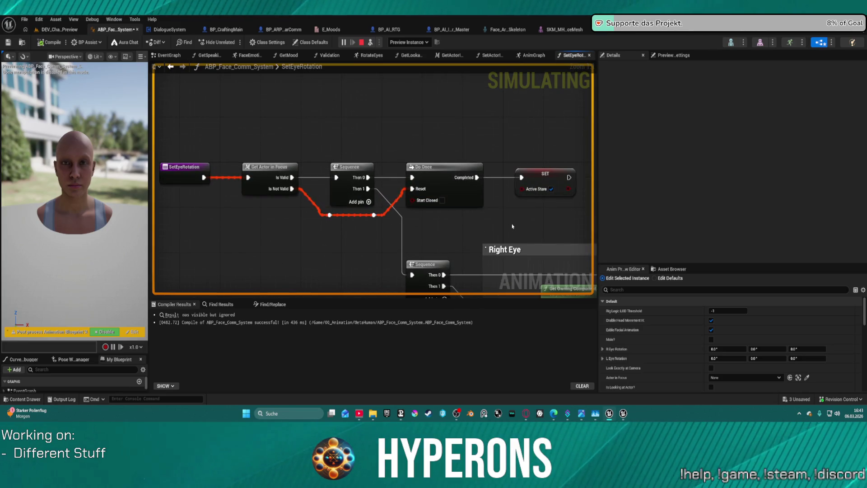
{"action": "left_click", "coordinate": [360, 44]}
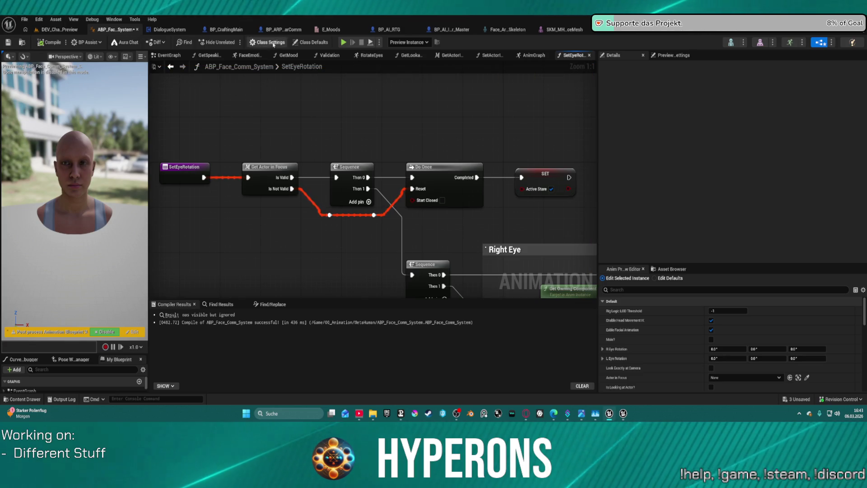
{"action": "left_click", "coordinate": [175, 56]}
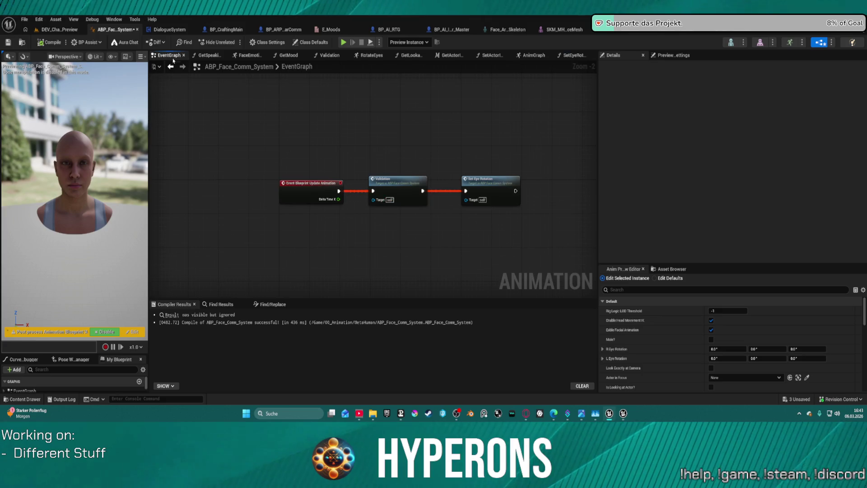
- Open the Validation function and bring the BP_ARPGCharComm and BP_QuestGiver cast nodes into view
{"action": "left_click", "coordinate": [310, 56]}
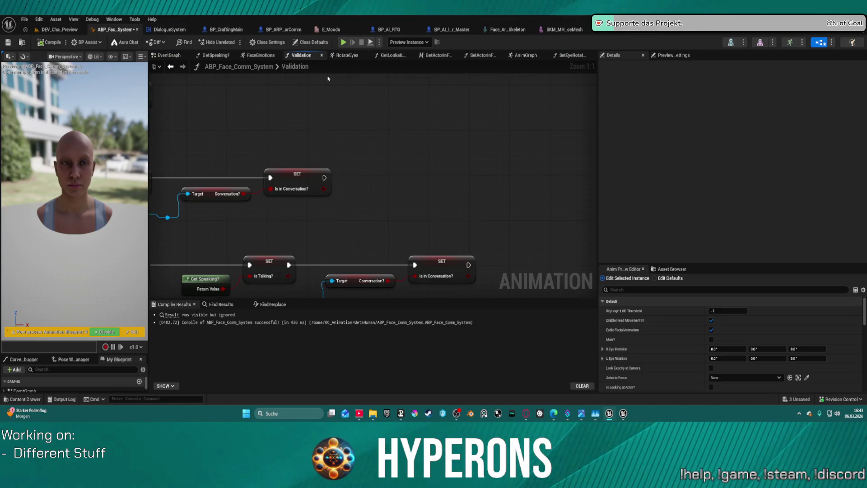
{"action": "scroll", "coordinate": [573, 120], "scroll_direction": "up", "scroll_amount": 3}
{"action": "left_click_drag", "start_coordinate": [420, 118], "coordinate": [637, 123]}
{"action": "left_click_drag", "start_coordinate": [586, 141], "coordinate": [583, 144]}
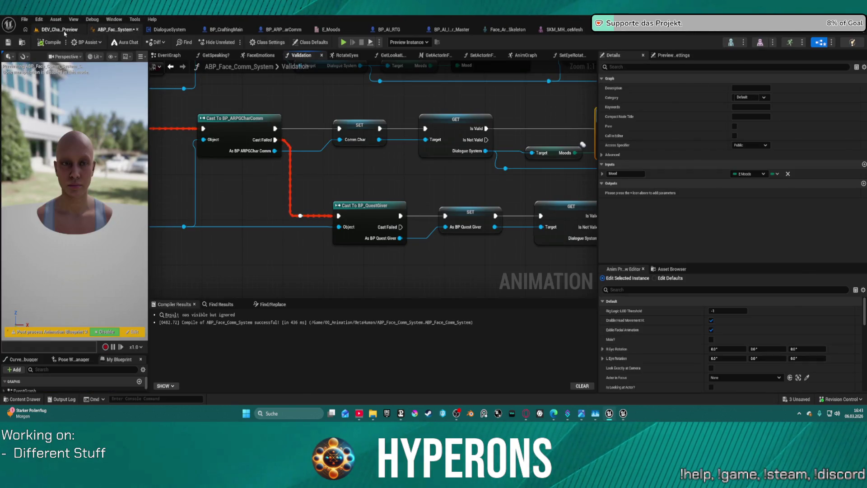
{"action": "left_click", "coordinate": [64, 33]}
{"action": "left_click", "coordinate": [120, 31]}
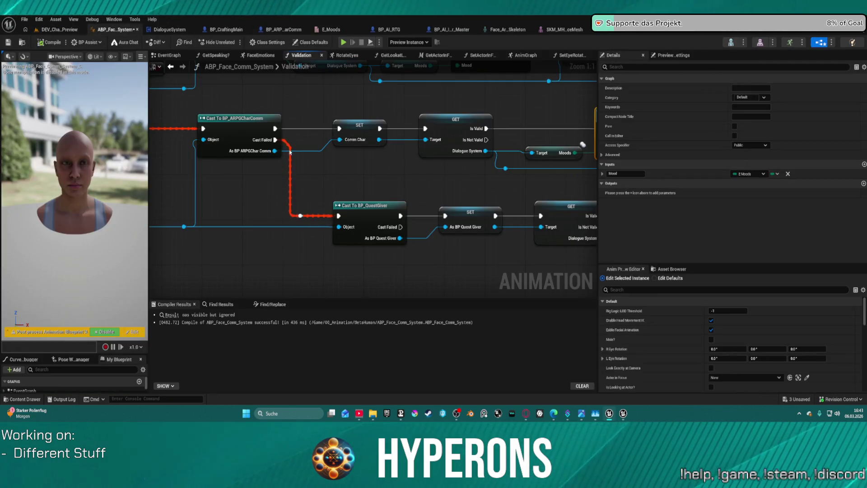
- Search for a 'get player' node from the As BP ARPGChar Comm pin, then cancel without adding one
{"action": "mouse_move", "coordinate": [276, 151]}
{"action": "left_mouse_down"}
{"action": "mouse_move", "coordinate": [378, 169]}
{"action": "mouse_move", "coordinate": [371, 169]}
{"action": "left_mouse_up"}
{"action": "type", "text": "ge"}
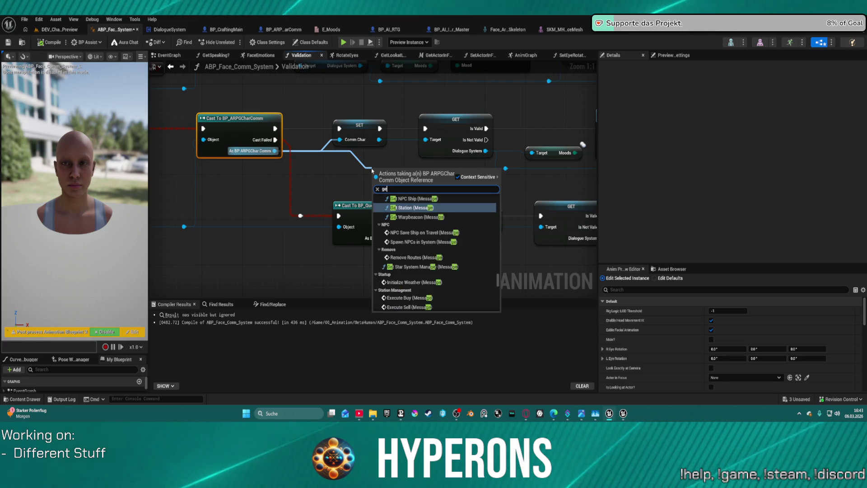
{"action": "type", "text": "t player t"}
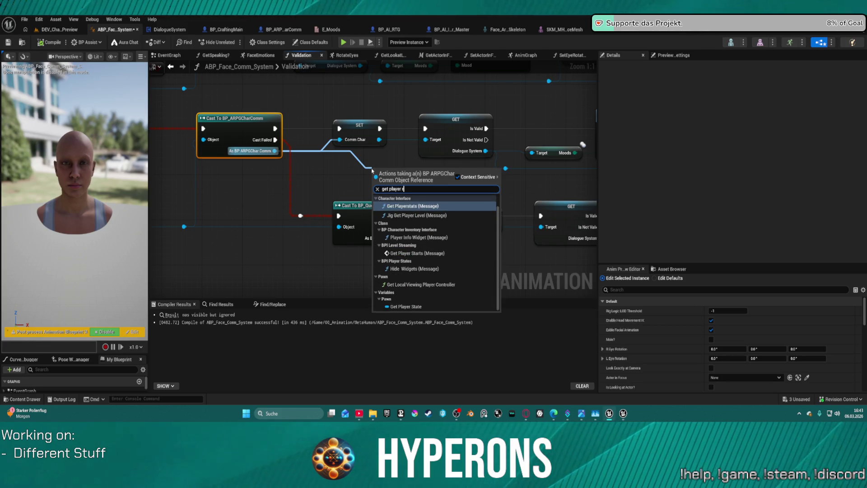
{"action": "key", "text": "BackSpace"}
{"action": "type", "text": "re"}
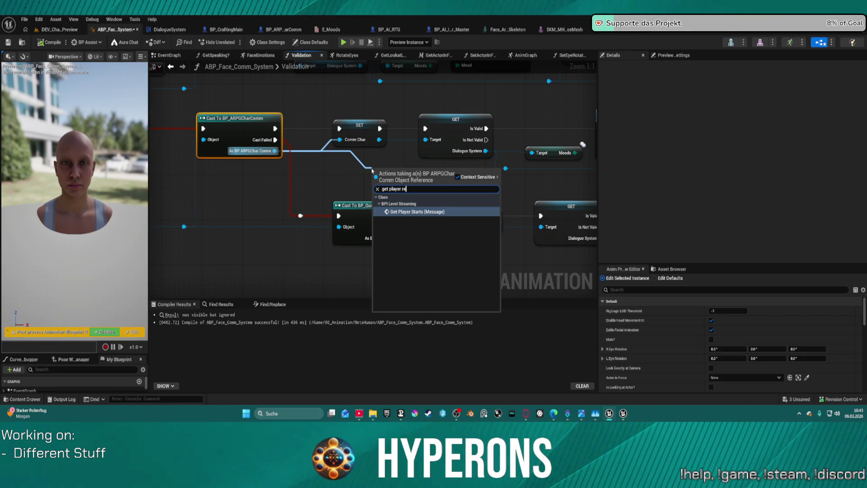
{"action": "key", "text": "BackSpace"}
{"action": "key", "text": "BackSpace"}
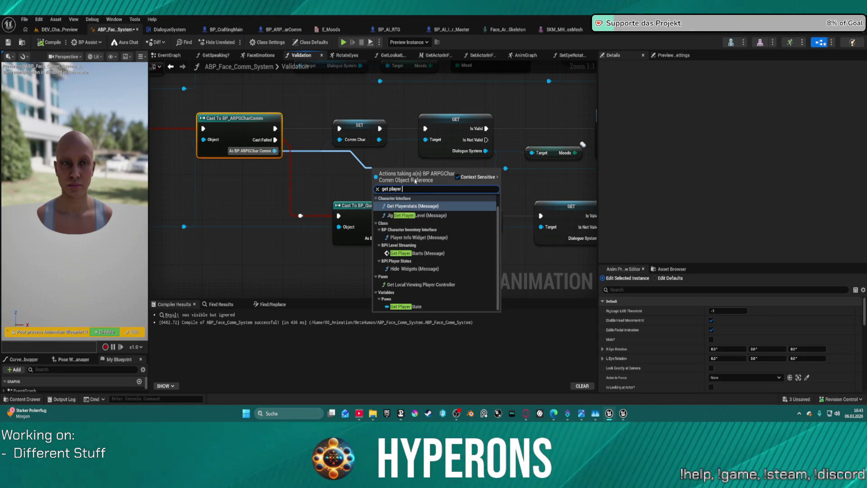
{"action": "key", "text": "ctrl+Left"}
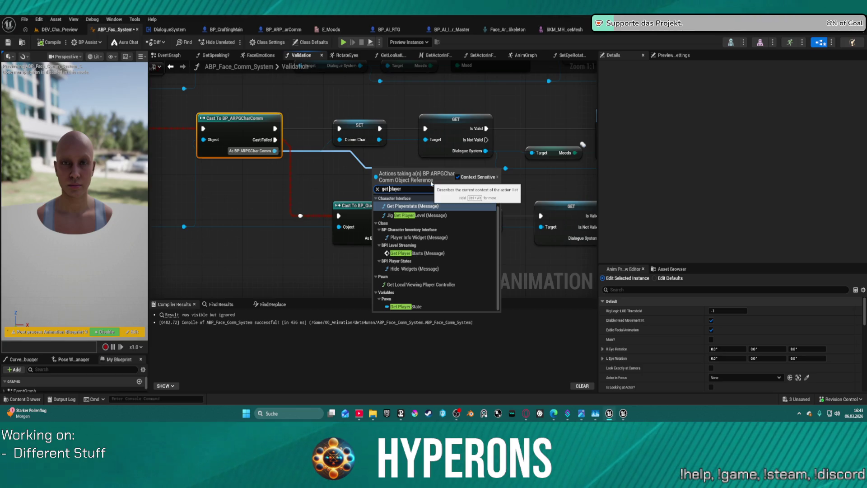
{"action": "key", "text": "BackSpace"}
{"action": "key", "text": "BackSpace"}
{"action": "key", "text": "BackSpace"}
{"action": "key", "text": "BackSpace"}
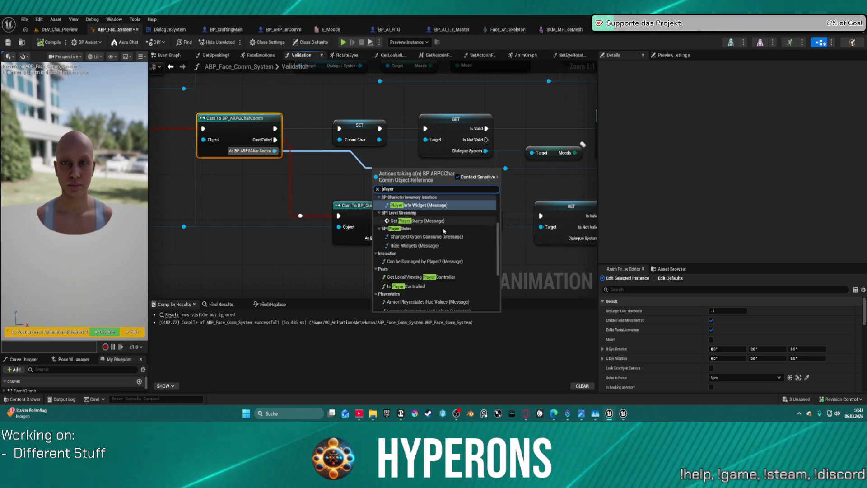
{"action": "scroll", "coordinate": [434, 253], "scroll_direction": "down", "scroll_amount": 5}
{"action": "left_click", "coordinate": [319, 169]}
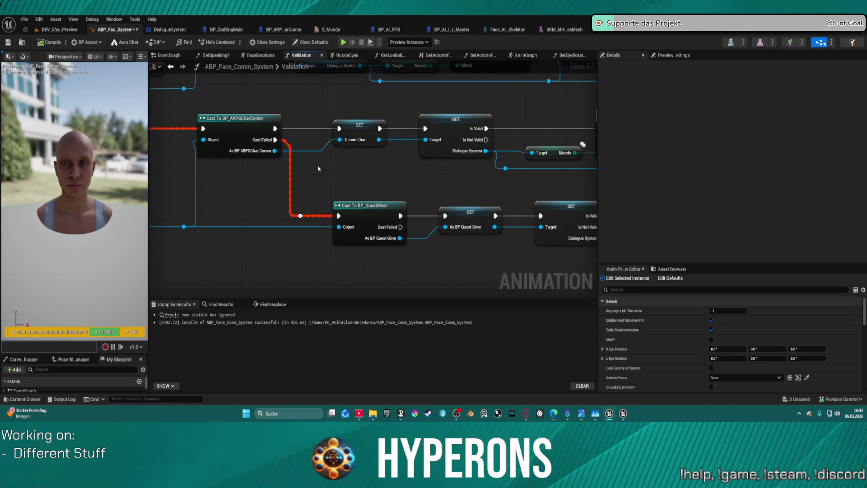
- Add a Get Player Ref node from the As BP Crafting Main cast output
{"action": "left_click_drag", "start_coordinate": [303, 162], "coordinate": [514, 260]}
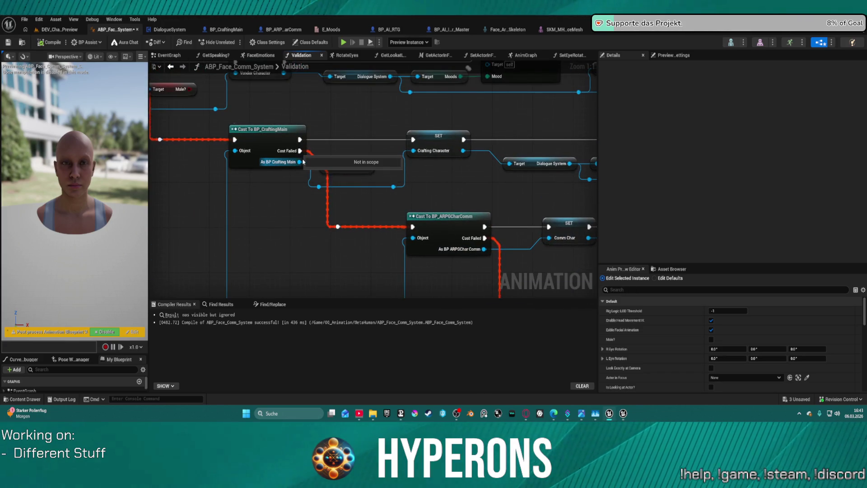
{"action": "left_click_drag", "start_coordinate": [299, 162], "coordinate": [434, 195]}
{"action": "type", "text": "p"}
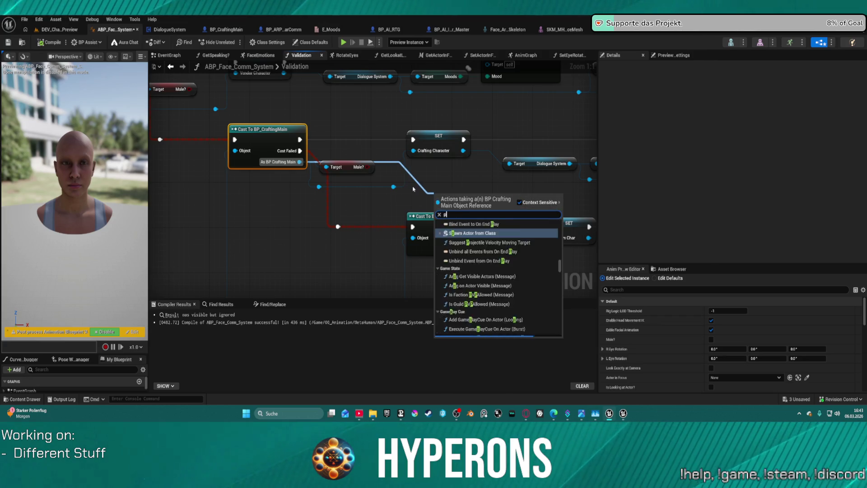
{"action": "type", "text": "layer ref"}
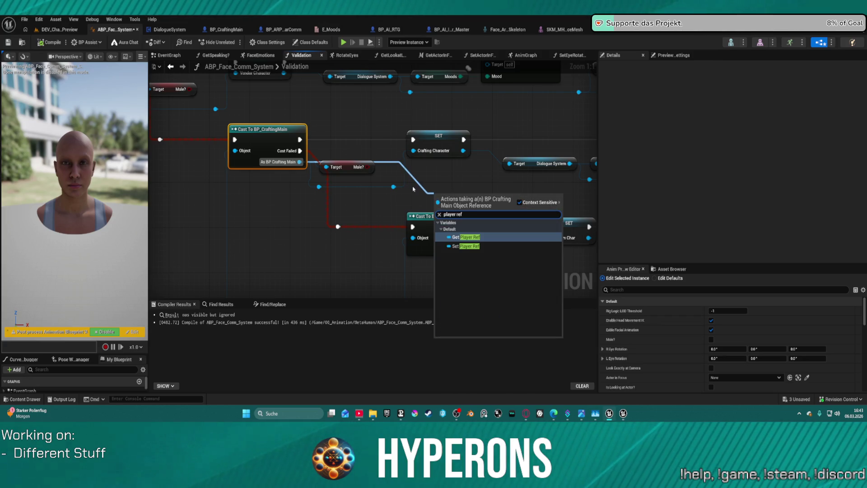
{"action": "key", "text": "Return"}
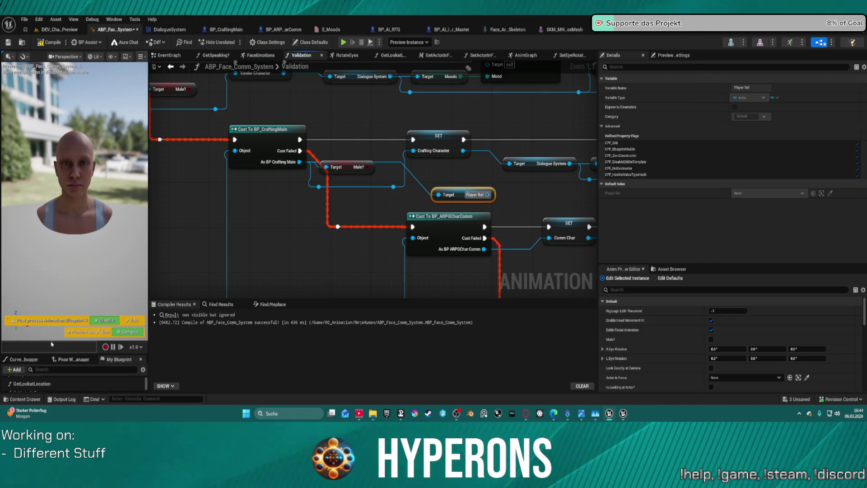
- Add an ActorInFocus setter fed by Player Ref, wired between the Crafting Character set and Get Mood
{"action": "left_click_drag", "start_coordinate": [44, 353], "coordinate": [44, 130]}
{"action": "left_click", "coordinate": [27, 358]}
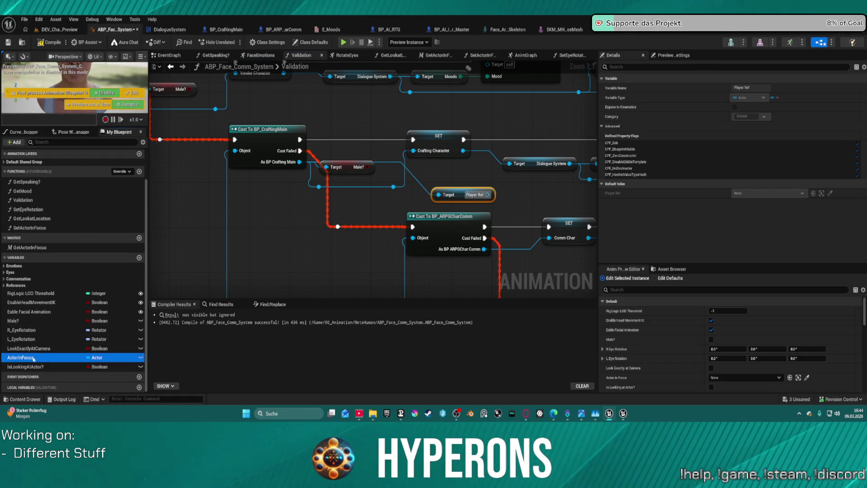
{"action": "left_click_drag", "start_coordinate": [492, 123], "coordinate": [493, 124]}
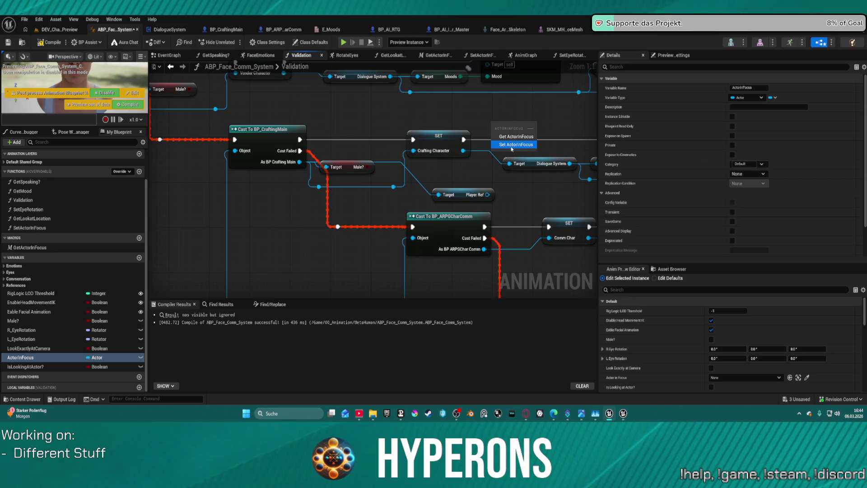
{"action": "left_click", "coordinate": [436, 136]}
{"action": "left_click_drag", "start_coordinate": [464, 140], "coordinate": [495, 130]}
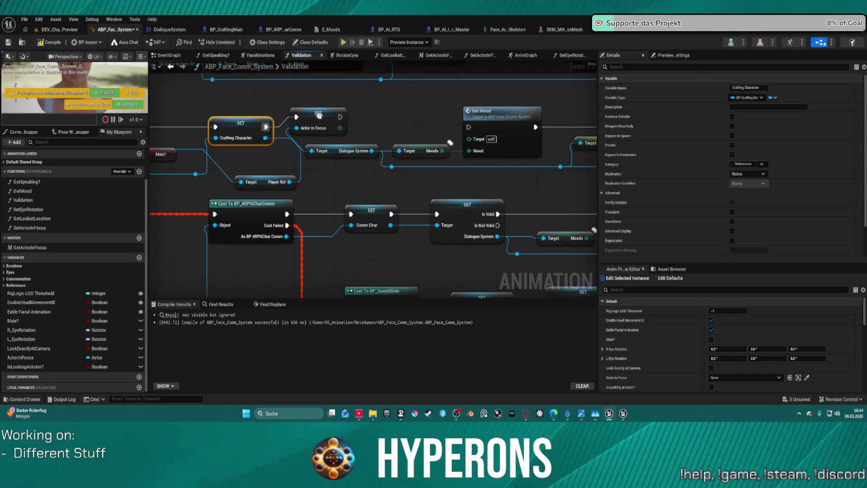
{"action": "left_click_drag", "start_coordinate": [339, 118], "coordinate": [469, 128]}
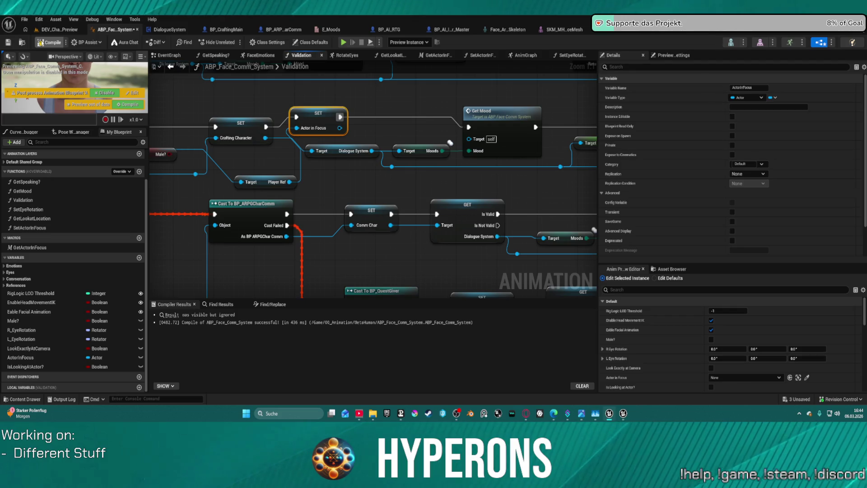
- Compile and save ABP_Face_Comm_System, tidy the Actor in Focus setter, and go to DEV_CharacterPreview
{"action": "left_click", "coordinate": [40, 43]}
{"action": "key", "text": "ctrl+s"}
{"action": "mouse_move", "coordinate": [315, 117]}
{"action": "left_mouse_down"}
{"action": "mouse_move", "coordinate": [346, 122]}
{"action": "mouse_move", "coordinate": [331, 127]}
{"action": "left_mouse_up"}
{"action": "scroll", "coordinate": [313, 199], "scroll_direction": "down", "scroll_amount": 5}
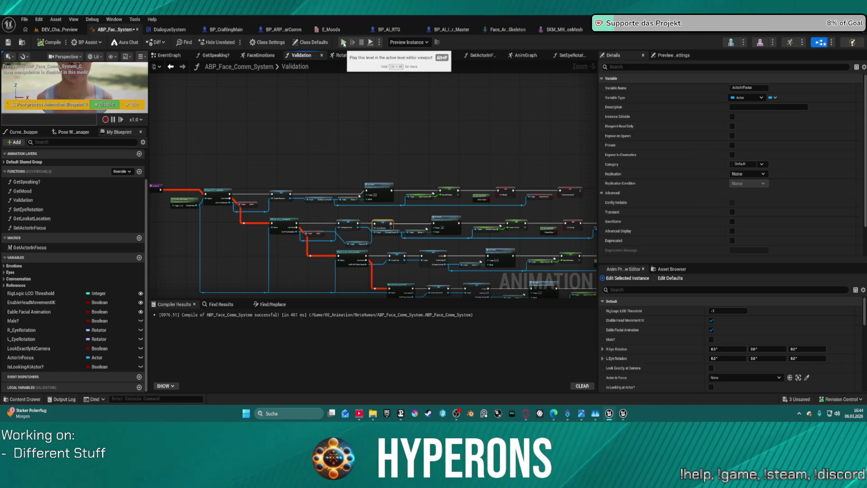
{"action": "left_click", "coordinate": [63, 30]}
{"action": "left_click_drag", "start_coordinate": [247, 181], "coordinate": [235, 185]}
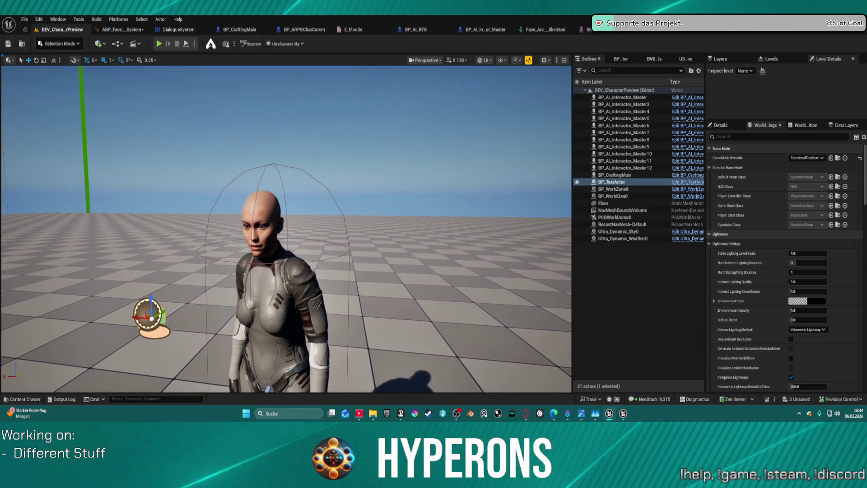
- In the running preview, eject with F8 and drag the green BP_TestActor toward the character, then stop play
{"action": "scroll", "coordinate": [241, 186], "scroll_direction": "up", "scroll_amount": 4}
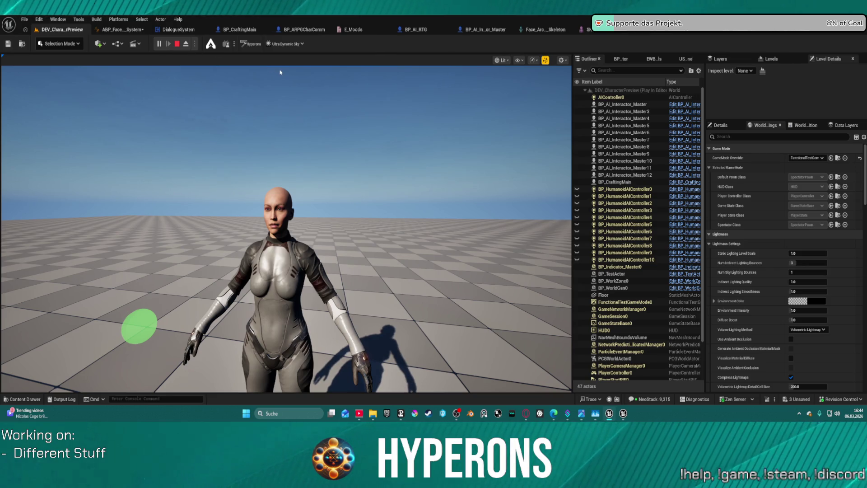
{"action": "left_click", "coordinate": [132, 332]}
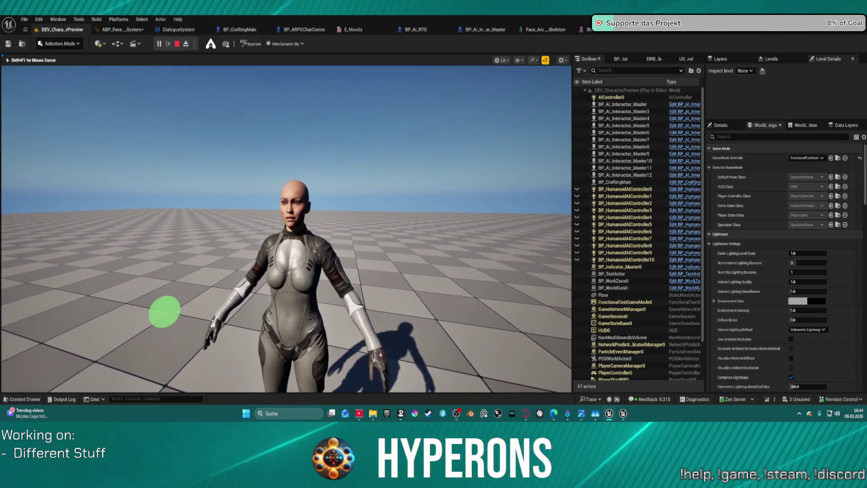
{"action": "key", "text": "F8"}
{"action": "left_click", "coordinate": [107, 349]}
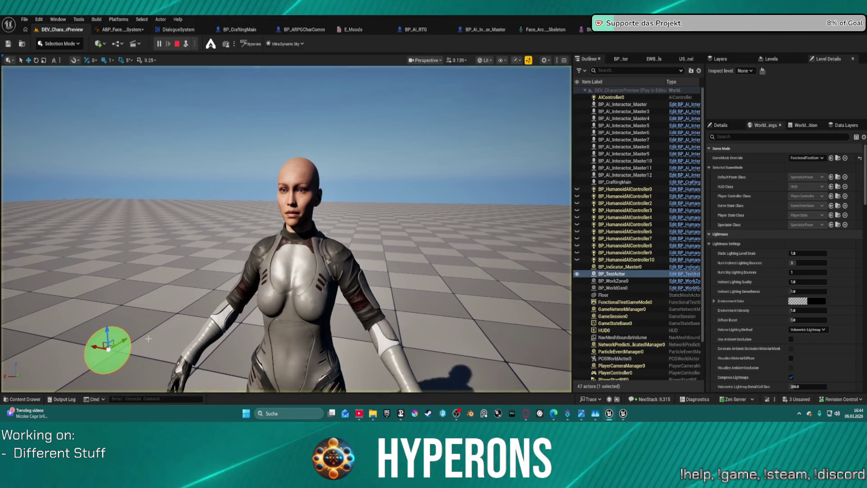
{"action": "mouse_move", "coordinate": [98, 348]}
{"action": "left_mouse_down"}
{"action": "mouse_move", "coordinate": [407, 388]}
{"action": "mouse_move", "coordinate": [311, 379]}
{"action": "mouse_move", "coordinate": [345, 168]}
{"action": "mouse_move", "coordinate": [356, 195]}
{"action": "mouse_move", "coordinate": [346, 255]}
{"action": "mouse_move", "coordinate": [360, 173]}
{"action": "mouse_move", "coordinate": [387, 192]}
{"action": "mouse_move", "coordinate": [26, 189]}
{"action": "mouse_move", "coordinate": [547, 189]}
{"action": "mouse_move", "coordinate": [73, 189]}
{"action": "mouse_move", "coordinate": [222, 189]}
{"action": "mouse_move", "coordinate": [145, 188]}
{"action": "left_mouse_up"}
{"action": "key", "text": "Escape"}
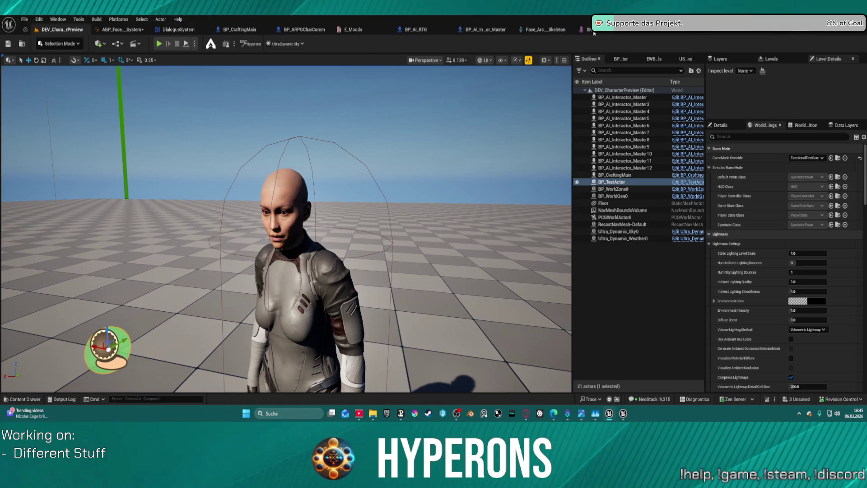
{"action": "left_click", "coordinate": [116, 30]}
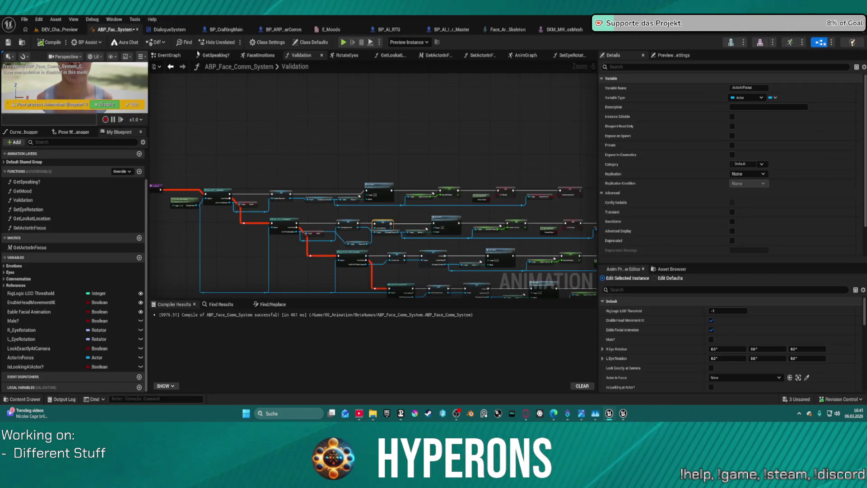
- Browse RotateEyes' Look At, Look Away and Randomize Staring groups, then return to the DEV_CharacterPreview level
{"action": "left_click", "coordinate": [353, 56]}
{"action": "scroll", "coordinate": [361, 135], "scroll_direction": "down", "scroll_amount": 3}
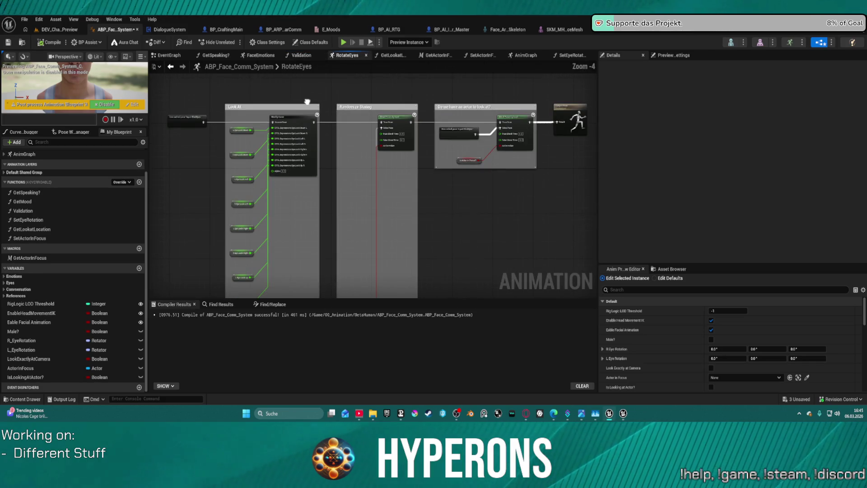
{"action": "scroll", "coordinate": [351, 147], "scroll_direction": "up", "scroll_amount": 4}
{"action": "left_click_drag", "start_coordinate": [213, 129], "coordinate": [337, 141]}
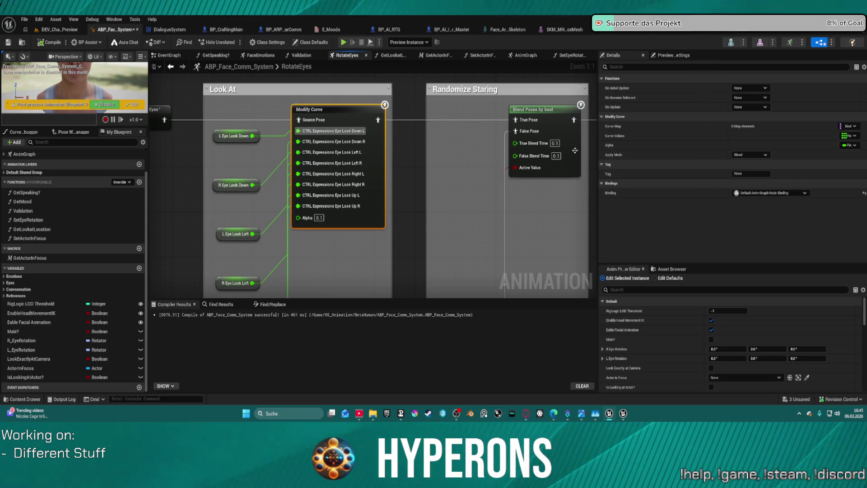
{"action": "scroll", "coordinate": [442, 134], "scroll_direction": "down", "scroll_amount": 5}
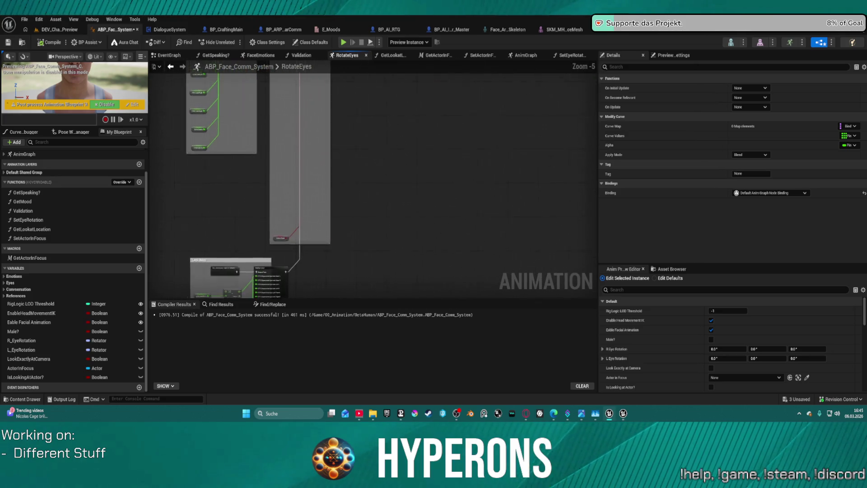
{"action": "mouse_move", "coordinate": [282, 243]}
{"action": "left_mouse_down"}
{"action": "mouse_move", "coordinate": [280, 116]}
{"action": "mouse_move", "coordinate": [312, 0]}
{"action": "left_mouse_up"}
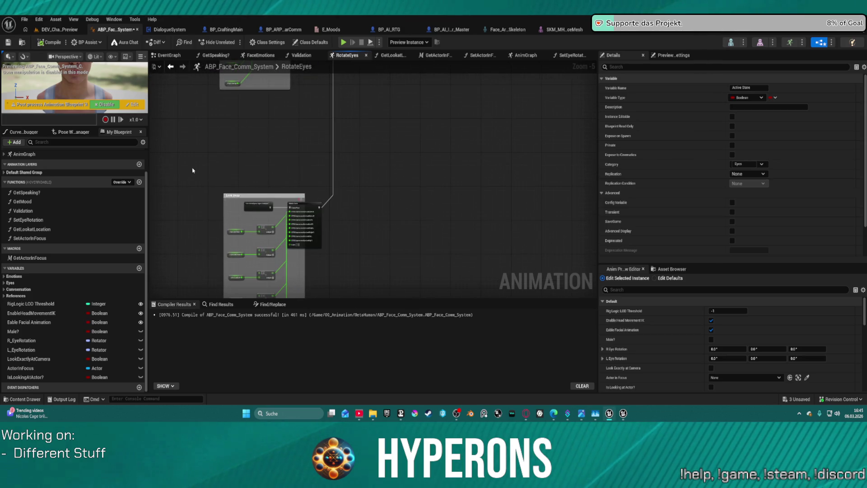
{"action": "left_click_drag", "start_coordinate": [192, 169], "coordinate": [334, 256]}
{"action": "scroll", "coordinate": [318, 241], "scroll_direction": "down", "scroll_amount": 4}
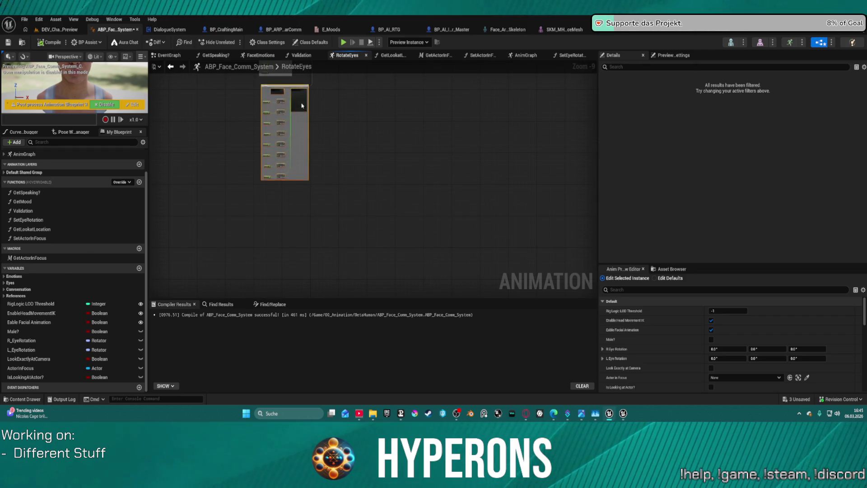
{"action": "scroll", "coordinate": [366, 248], "scroll_direction": "up", "scroll_amount": 7}
{"action": "scroll", "coordinate": [329, 178], "scroll_direction": "up", "scroll_amount": 2}
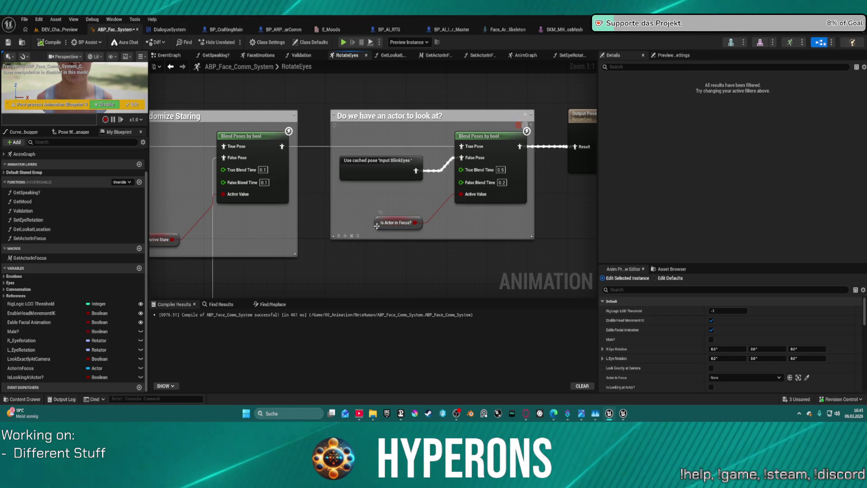
{"action": "left_click_drag", "start_coordinate": [176, 228], "coordinate": [267, 228]}
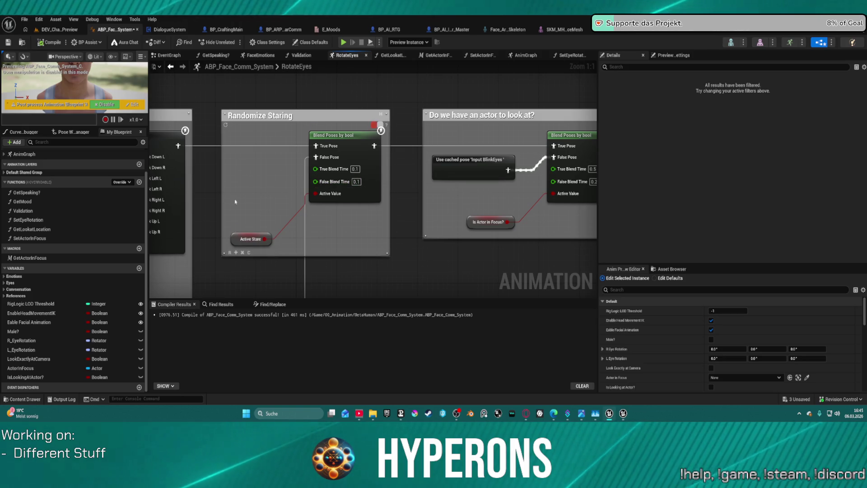
{"action": "mouse_move", "coordinate": [246, 169]}
{"action": "left_mouse_down"}
{"action": "mouse_move", "coordinate": [257, 195]}
{"action": "mouse_move", "coordinate": [467, 223]}
{"action": "mouse_move", "coordinate": [373, 223]}
{"action": "mouse_move", "coordinate": [475, 223]}
{"action": "mouse_move", "coordinate": [479, 199]}
{"action": "mouse_move", "coordinate": [425, 193]}
{"action": "mouse_move", "coordinate": [590, 185]}
{"action": "mouse_move", "coordinate": [492, 185]}
{"action": "left_mouse_up"}
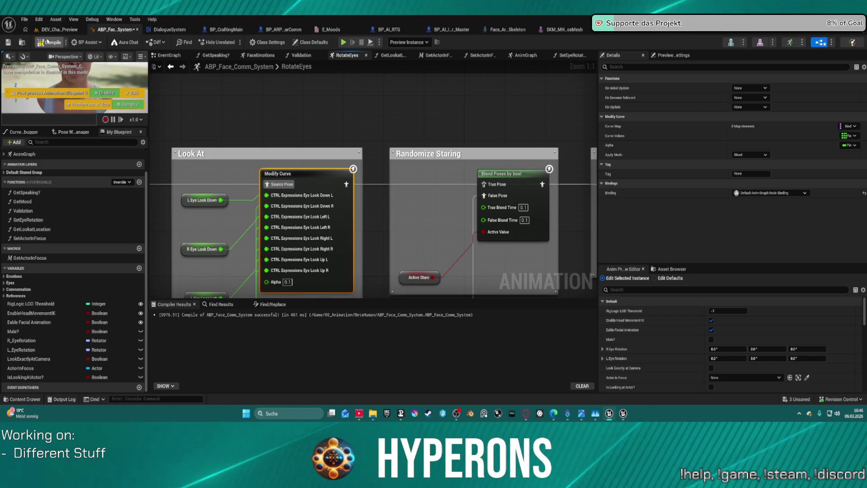
{"action": "left_click", "coordinate": [59, 33]}
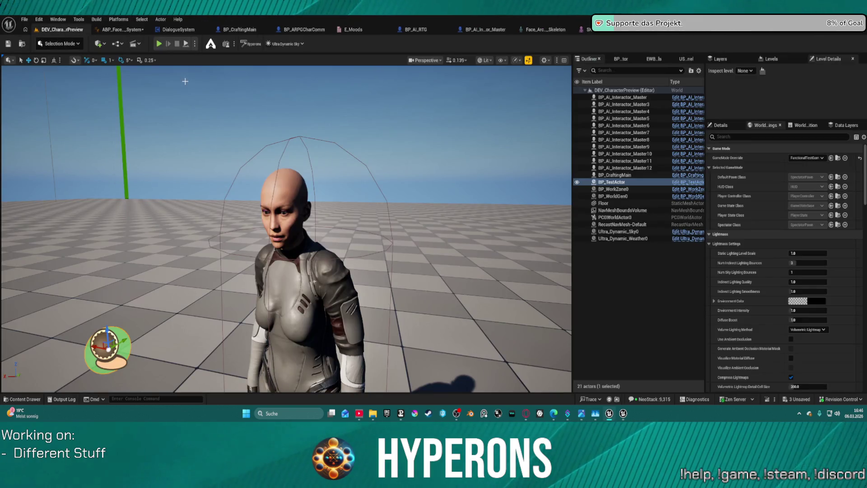
- Start the preview and move the green test actor above, past and right of the character's head
{"action": "left_click", "coordinate": [186, 44]}
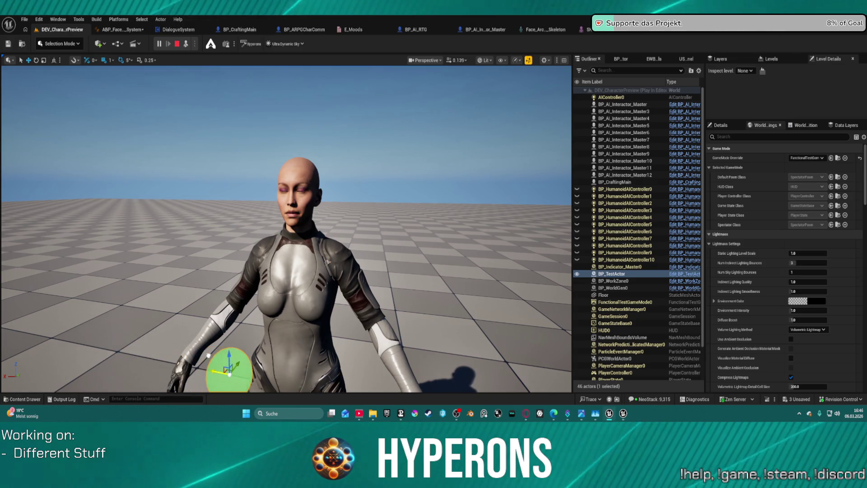
{"action": "left_click_drag", "start_coordinate": [234, 272], "coordinate": [241, 140]}
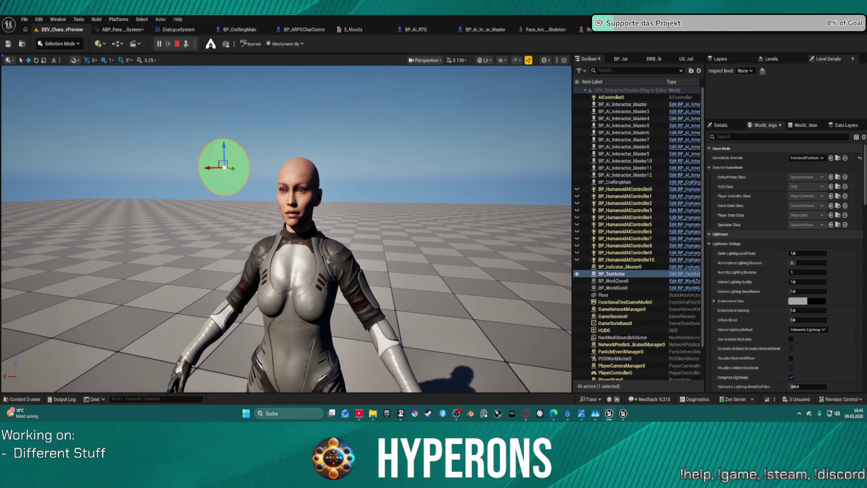
{"action": "mouse_move", "coordinate": [208, 169]}
{"action": "left_mouse_down"}
{"action": "mouse_move", "coordinate": [406, 184]}
{"action": "mouse_move", "coordinate": [255, 182]}
{"action": "mouse_move", "coordinate": [303, 170]}
{"action": "mouse_move", "coordinate": [390, 174]}
{"action": "mouse_move", "coordinate": [366, 178]}
{"action": "left_mouse_up"}
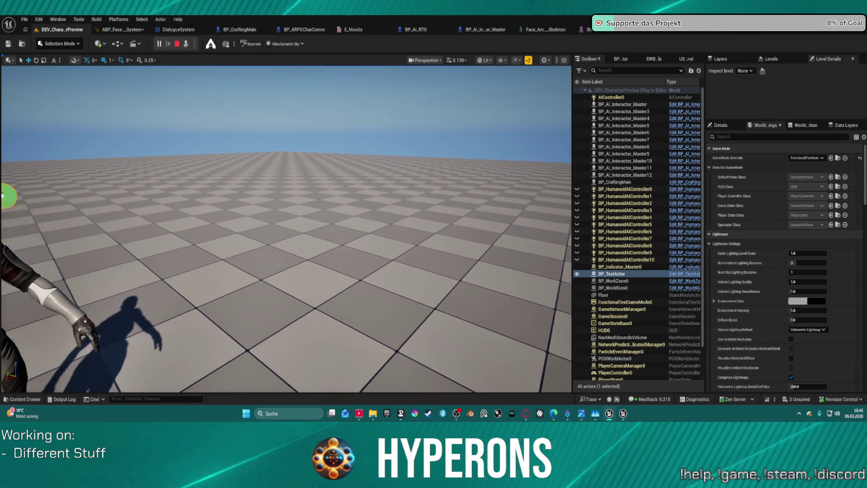
{"action": "mouse_move", "coordinate": [281, 174]}
{"action": "left_mouse_down"}
{"action": "mouse_move", "coordinate": [449, 212]}
{"action": "mouse_move", "coordinate": [474, 238]}
{"action": "mouse_move", "coordinate": [381, 287]}
{"action": "mouse_move", "coordinate": [174, 368]}
{"action": "mouse_move", "coordinate": [329, 319]}
{"action": "left_mouse_up"}
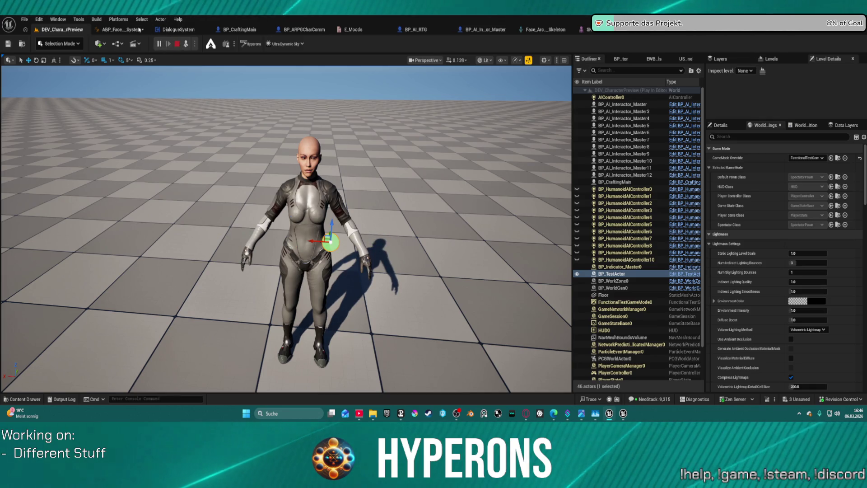
{"action": "key", "text": "Escape"}
{"action": "mouse_move", "coordinate": [409, 170]}
{"action": "left_mouse_down"}
{"action": "mouse_move", "coordinate": [217, 165]}
{"action": "mouse_move", "coordinate": [325, 189]}
{"action": "left_mouse_up"}
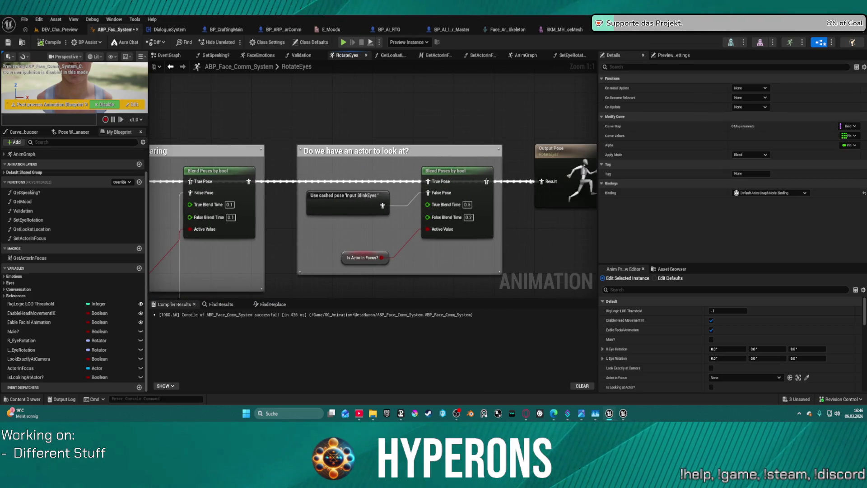
- Wire the Blend Poses by bool output into the RotateEyes Output Pose Result
{"action": "mouse_move", "coordinate": [547, 183]}
{"action": "left_mouse_down"}
{"action": "mouse_move", "coordinate": [412, 132]}
{"action": "mouse_move", "coordinate": [255, 130]}
{"action": "mouse_move", "coordinate": [399, 128]}
{"action": "left_mouse_up"}
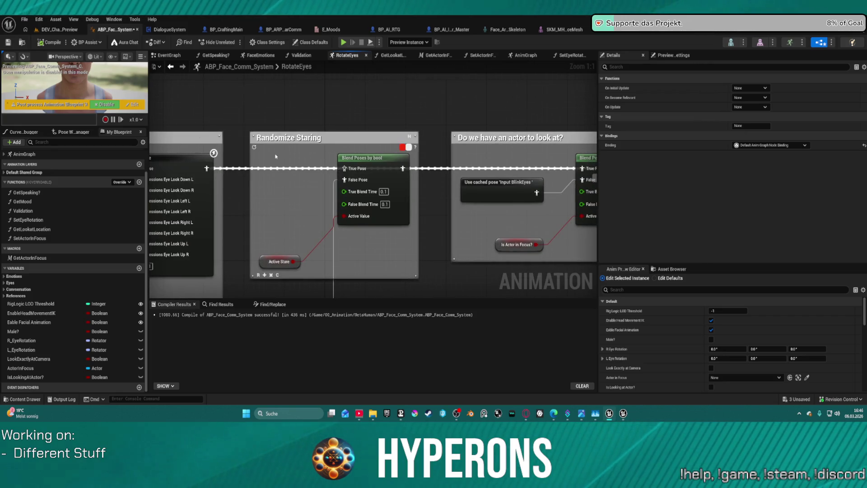
{"action": "left_click_drag", "start_coordinate": [206, 168], "coordinate": [345, 168]}
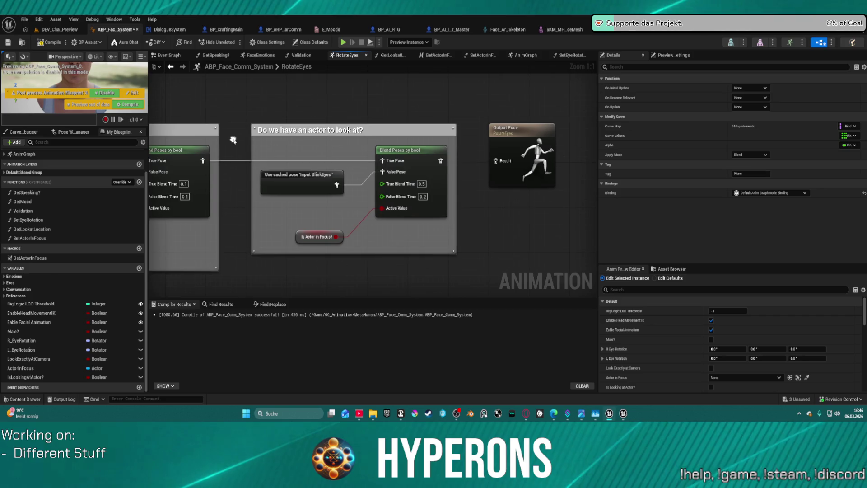
{"action": "left_click_drag", "start_coordinate": [441, 161], "coordinate": [497, 163]}
{"action": "left_click_drag", "start_coordinate": [329, 144], "coordinate": [308, 152]}
{"action": "left_click", "coordinate": [171, 68]}
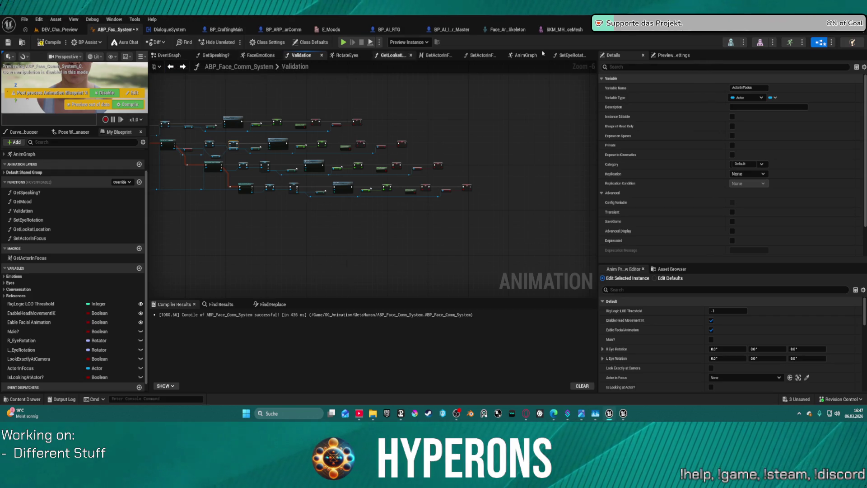
{"action": "left_click", "coordinate": [526, 55]}
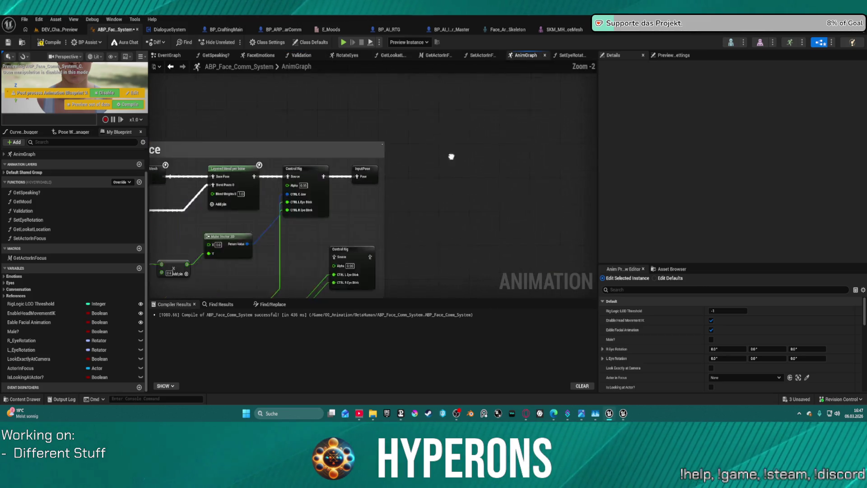
- Move the Copy Pose From Mesh node, recompile, and inspect the Body & Face and Head Movement IK groups
{"action": "left_click", "coordinate": [318, 123]}
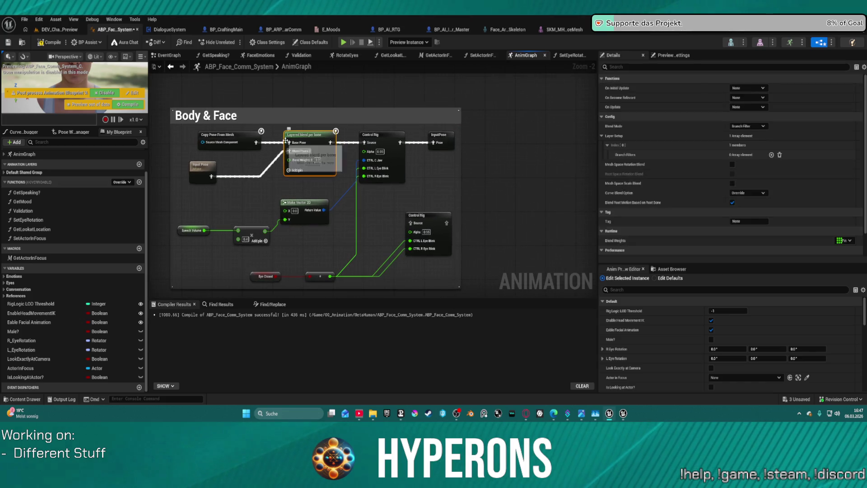
{"action": "left_click", "coordinate": [253, 142]}
{"action": "mouse_move", "coordinate": [256, 142]}
{"action": "left_mouse_down"}
{"action": "mouse_move", "coordinate": [447, 139]}
{"action": "mouse_move", "coordinate": [442, 144]}
{"action": "left_mouse_up"}
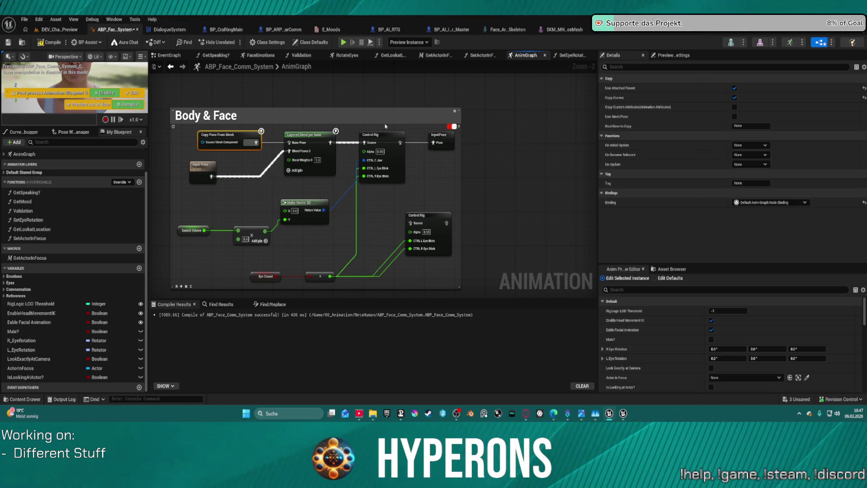
{"action": "left_click", "coordinate": [52, 43]}
{"action": "scroll", "coordinate": [420, 186], "scroll_direction": "down", "scroll_amount": 4}
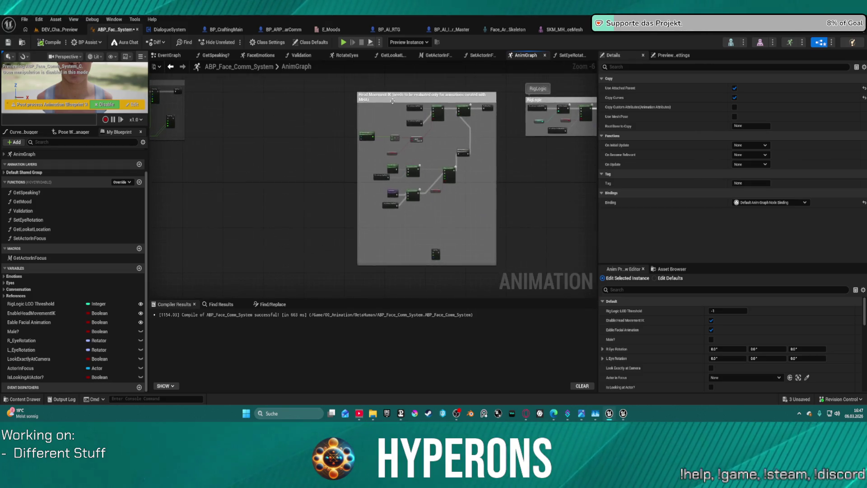
{"action": "scroll", "coordinate": [392, 100], "scroll_direction": "up", "scroll_amount": 2}
{"action": "mouse_move", "coordinate": [392, 101]}
{"action": "left_mouse_down"}
{"action": "mouse_move", "coordinate": [550, 136]}
{"action": "mouse_move", "coordinate": [387, 81]}
{"action": "left_mouse_up"}
{"action": "scroll", "coordinate": [386, 81], "scroll_direction": "up", "scroll_amount": 2}
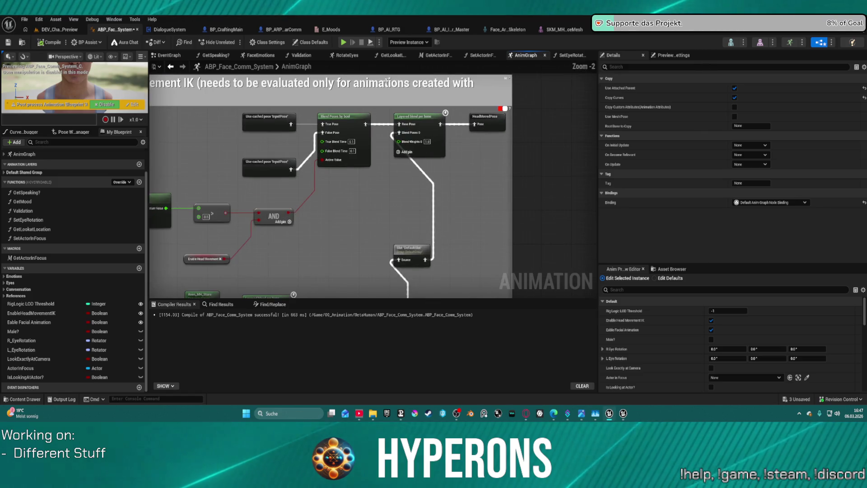
{"action": "left_click", "coordinate": [269, 119]}
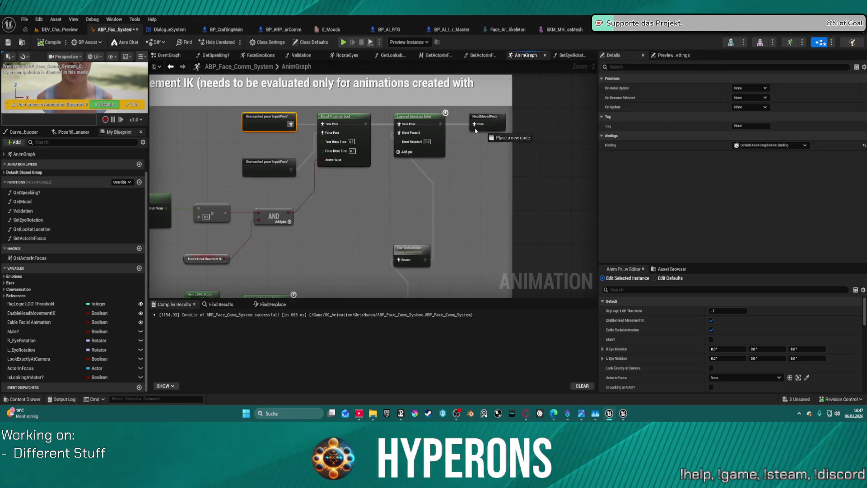